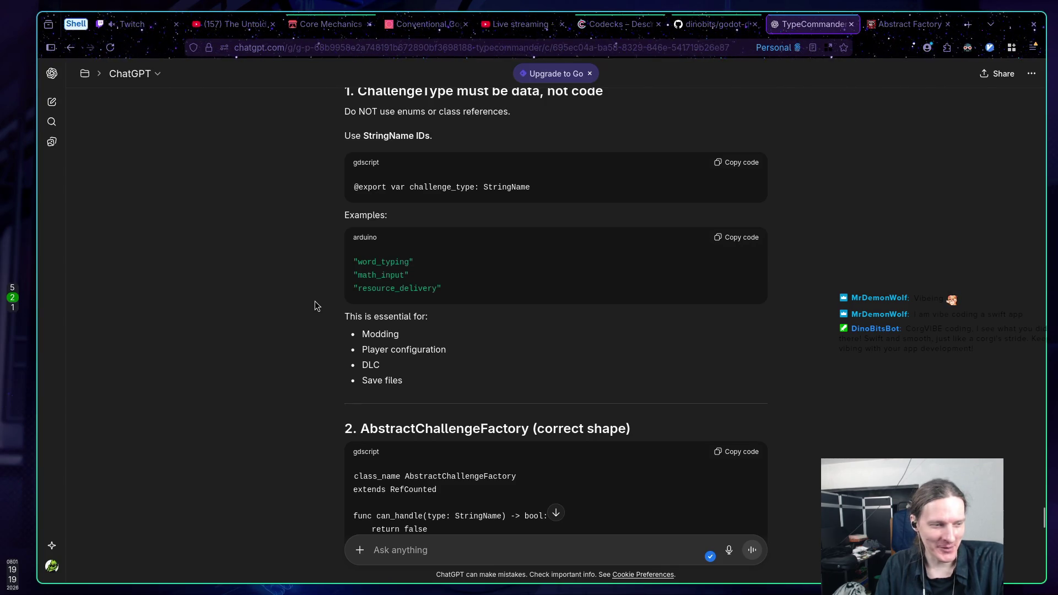
Glance over the ChatGPT answer, then view the Refactoring.Guru Abstract Factory article's client code
{"action": "scroll", "coordinate": [314, 298], "scroll_direction": "down", "scroll_amount": 1}
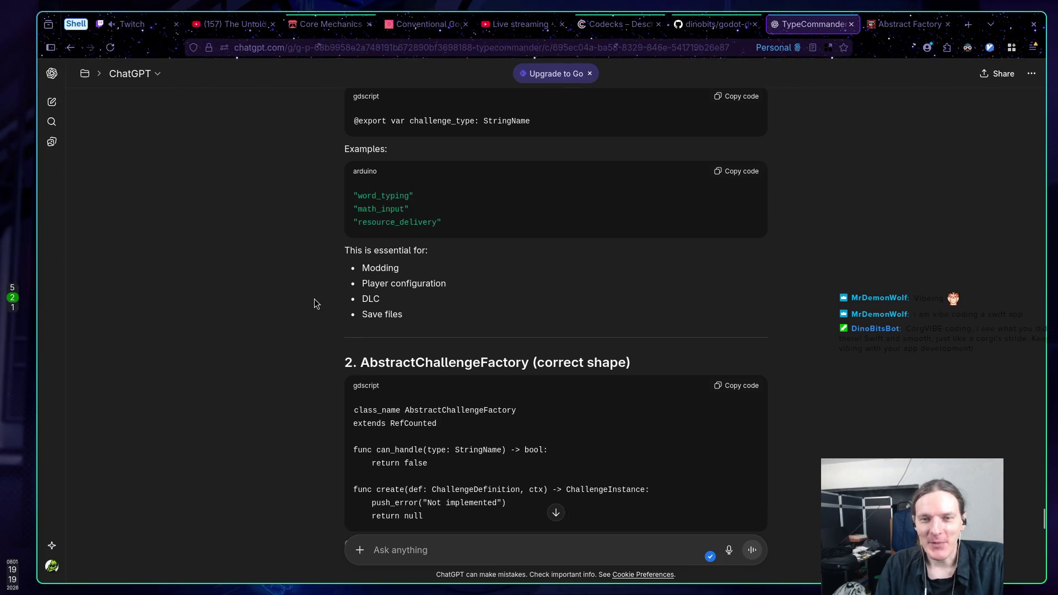
{"action": "scroll", "coordinate": [314, 299], "scroll_direction": "up", "scroll_amount": 1}
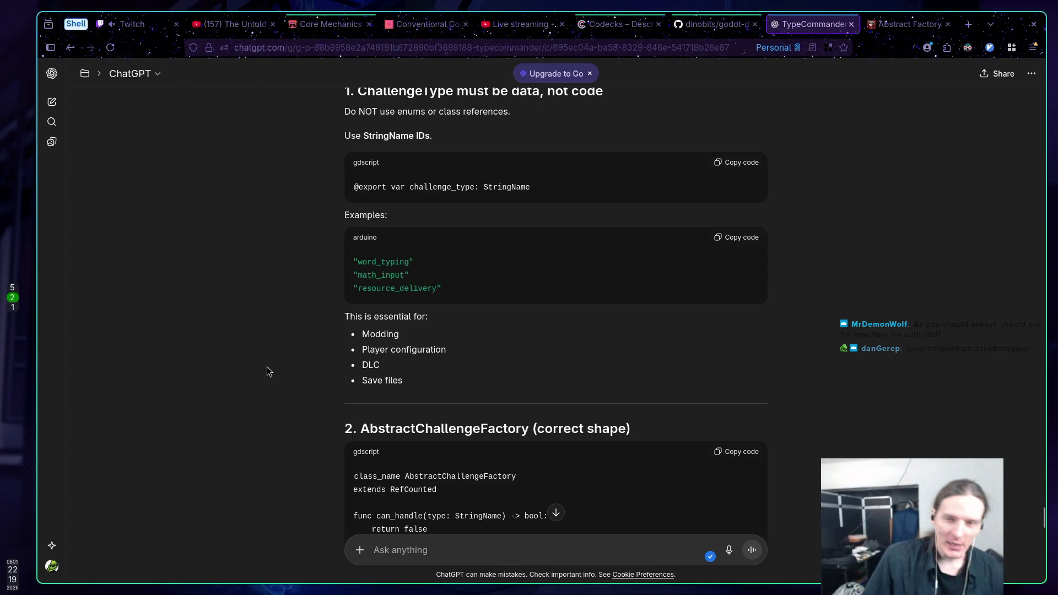
{"action": "left_click", "coordinate": [880, 26]}
{"action": "scroll", "coordinate": [360, 307], "scroll_direction": "down", "scroll_amount": 3}
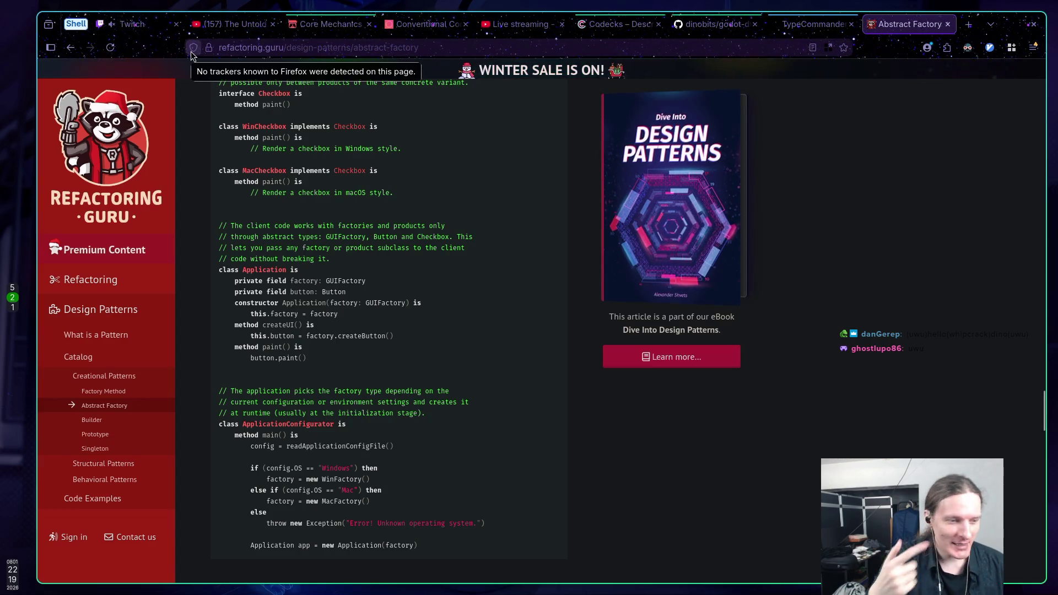
Cycle through the Twitch, Core Mechanics and Abstract Factory tabs, ending back at the TypeCommander conversation
{"action": "left_click", "coordinate": [132, 24]}
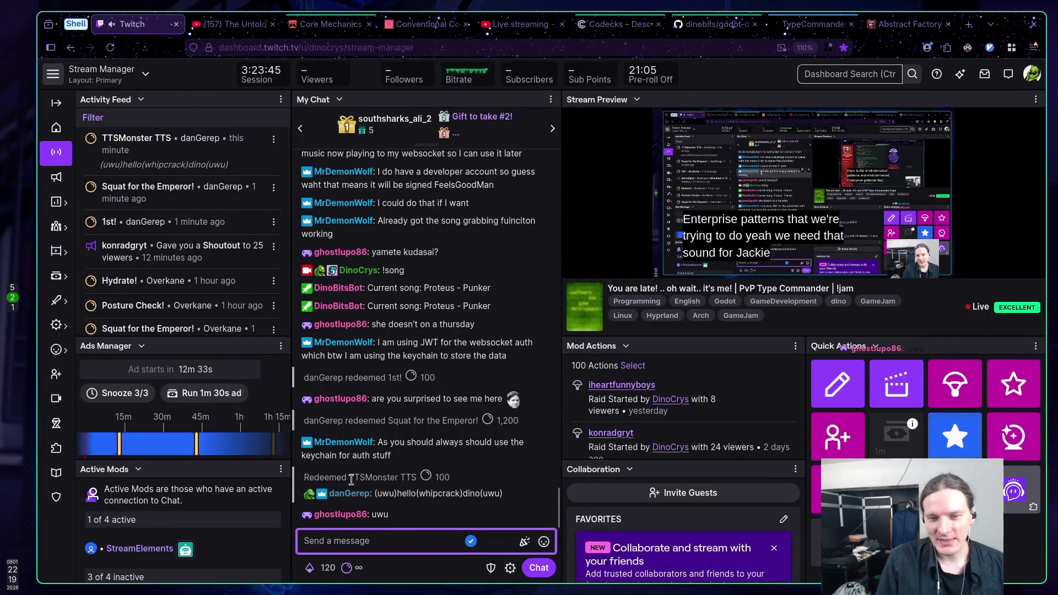
{"action": "left_click", "coordinate": [402, 495]}
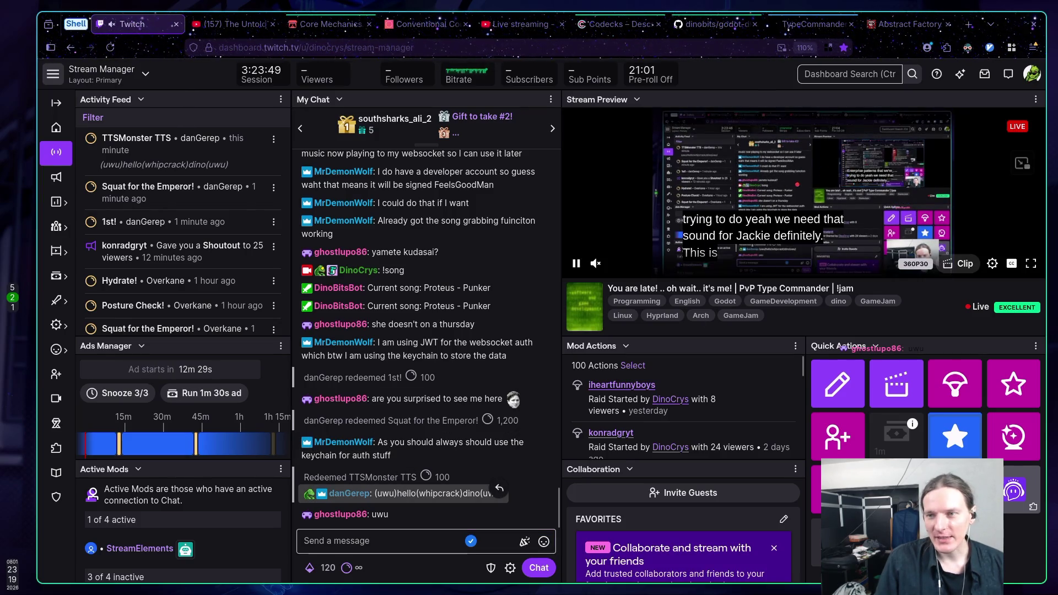
{"action": "left_click", "coordinate": [317, 32]}
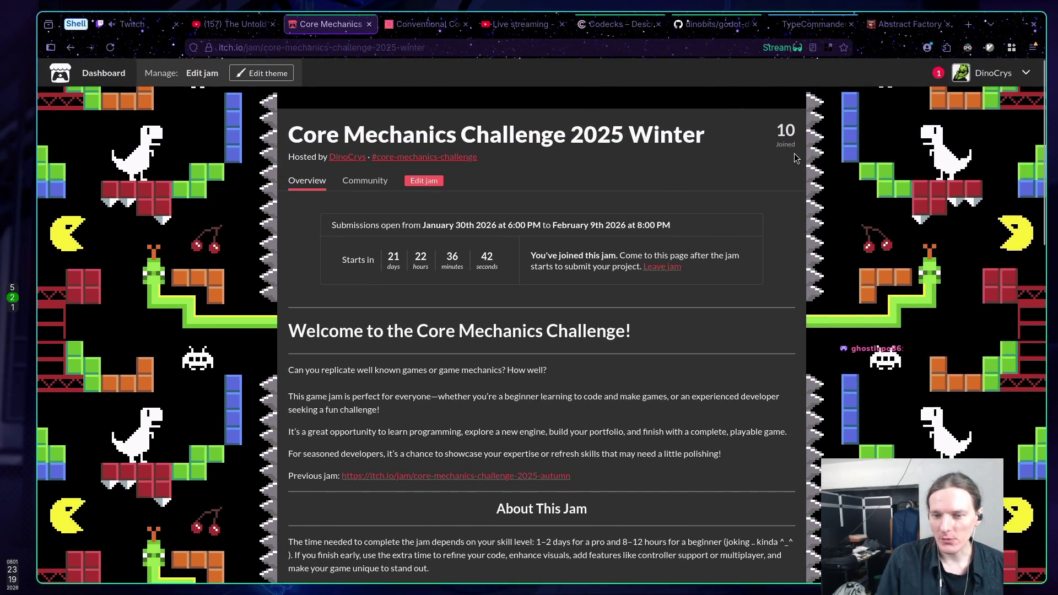
{"action": "left_click", "coordinate": [889, 28]}
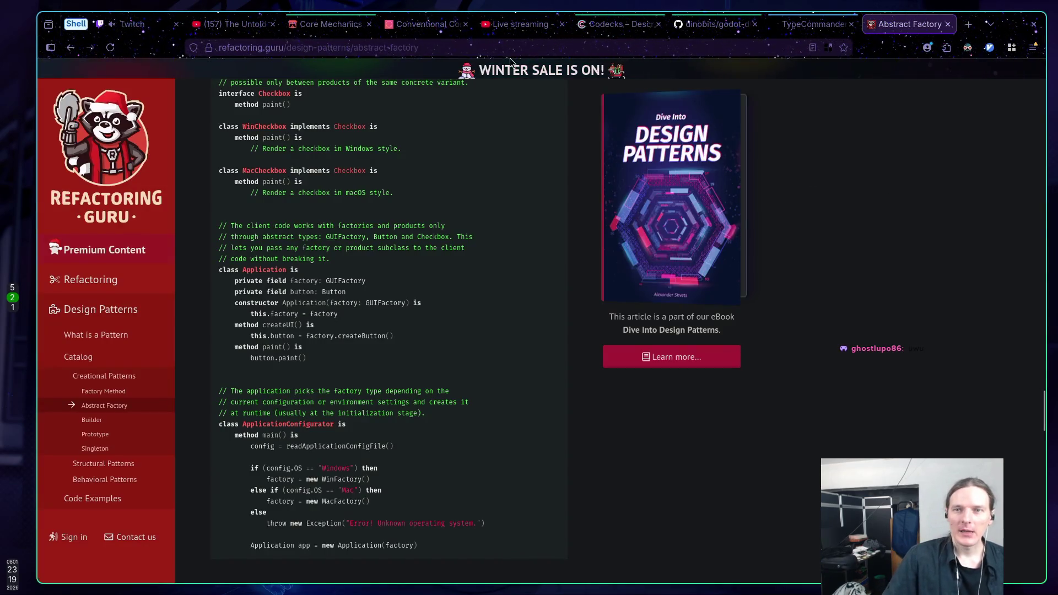
{"action": "left_click", "coordinate": [138, 24]}
{"action": "left_click", "coordinate": [784, 27]}
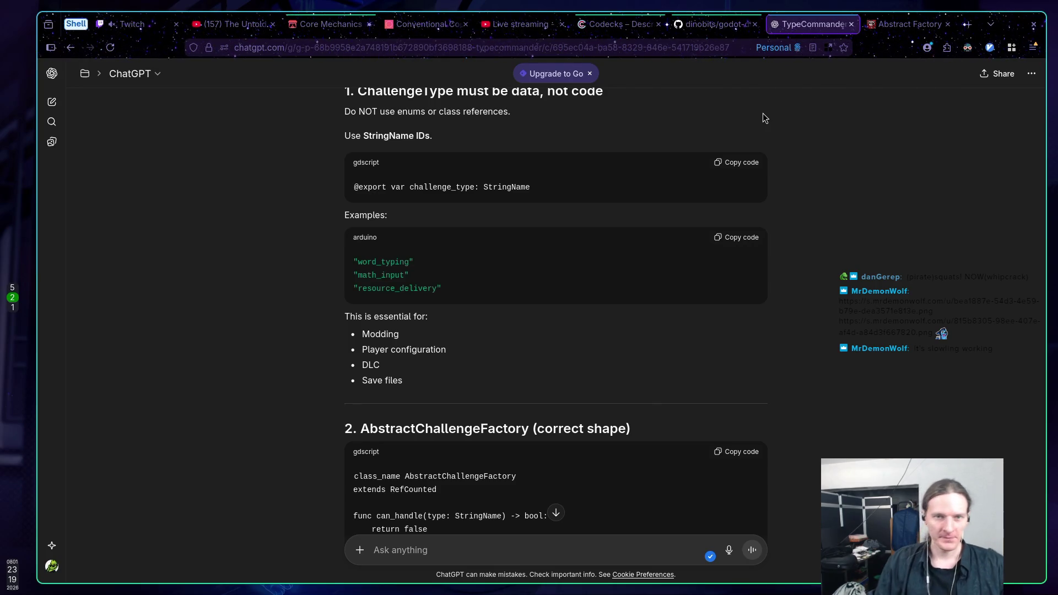
Open both image links from the Twitch chat message as tabs and view the Pack Track Settings screenshot
{"action": "left_click", "coordinate": [132, 24]}
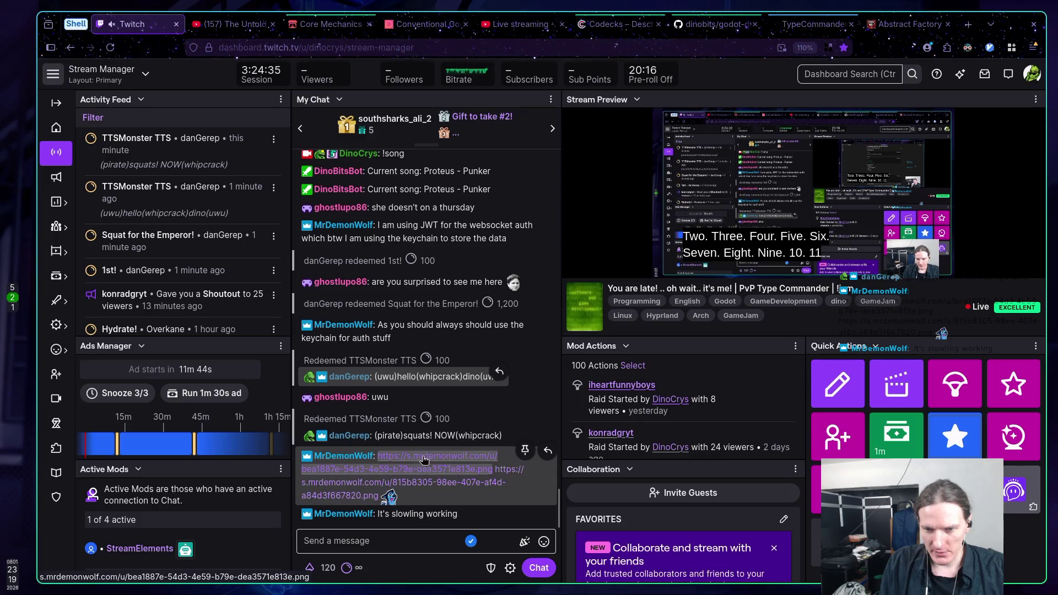
{"action": "left_click_drag", "start_coordinate": [364, 496], "coordinate": [334, 505]}
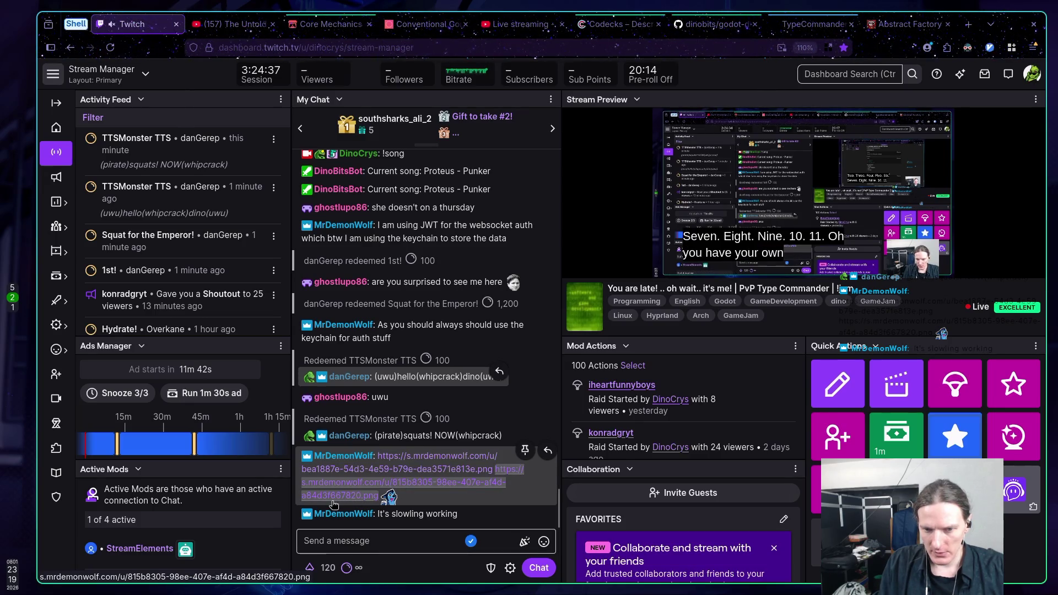
{"action": "middle_click", "coordinate": [348, 493]}
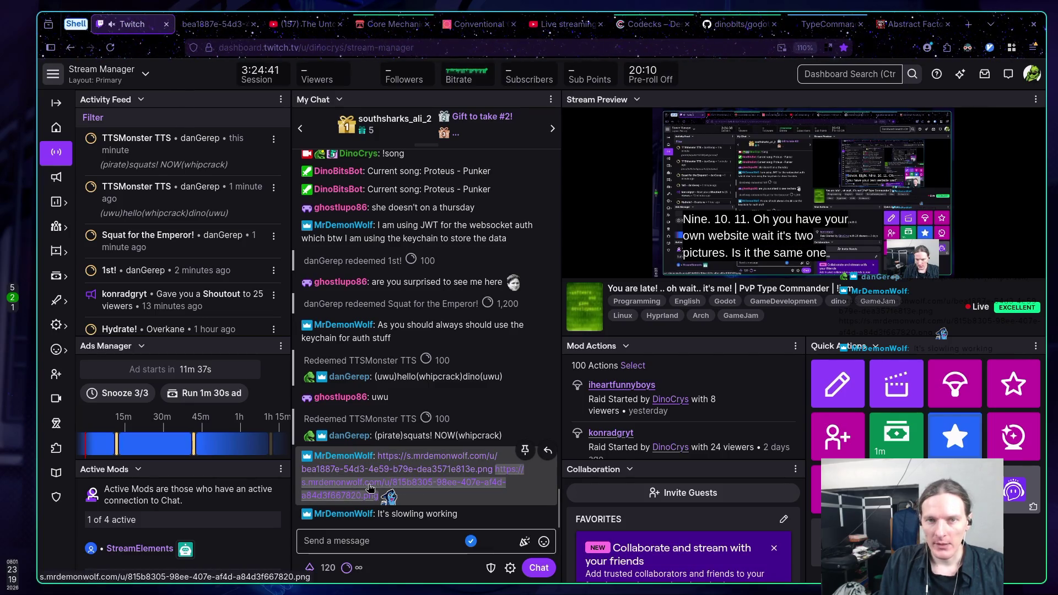
{"action": "middle_click", "coordinate": [368, 468]}
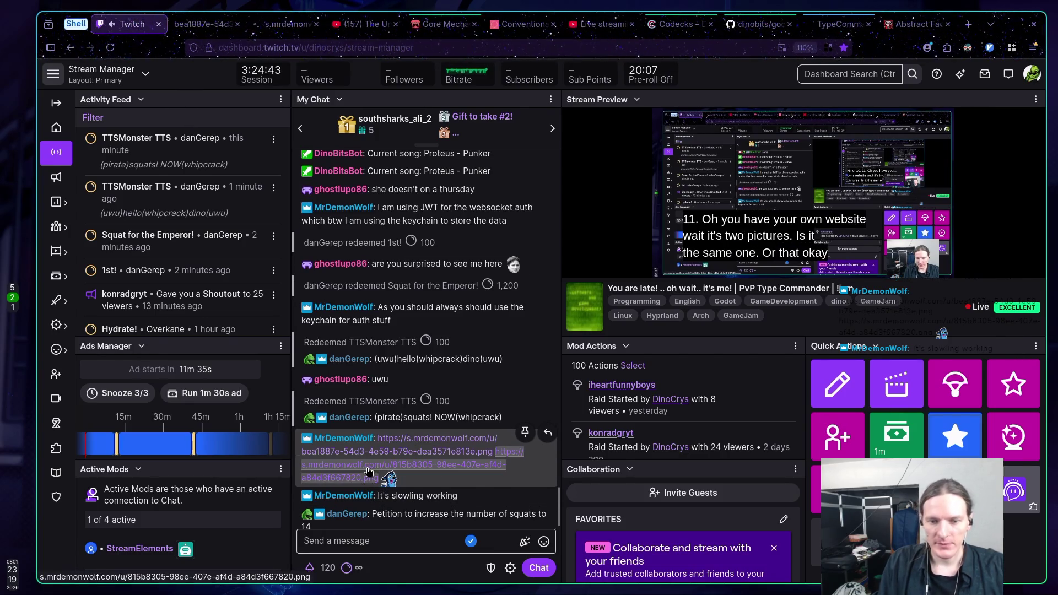
{"action": "left_click", "coordinate": [204, 31]}
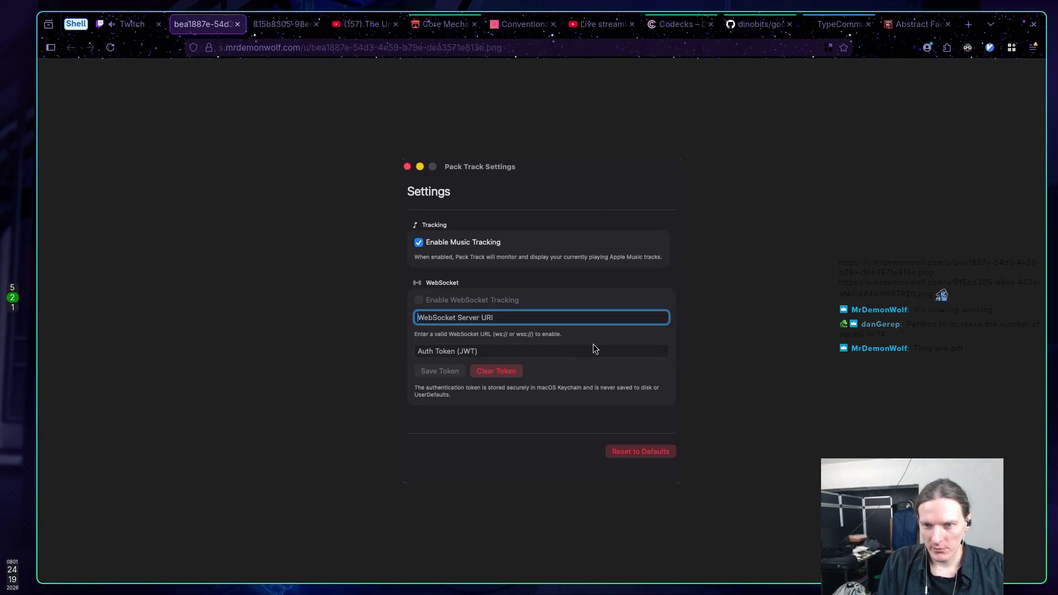
View the Pack Track tray-menu screenshot, then close its tab
{"action": "left_click", "coordinate": [268, 30]}
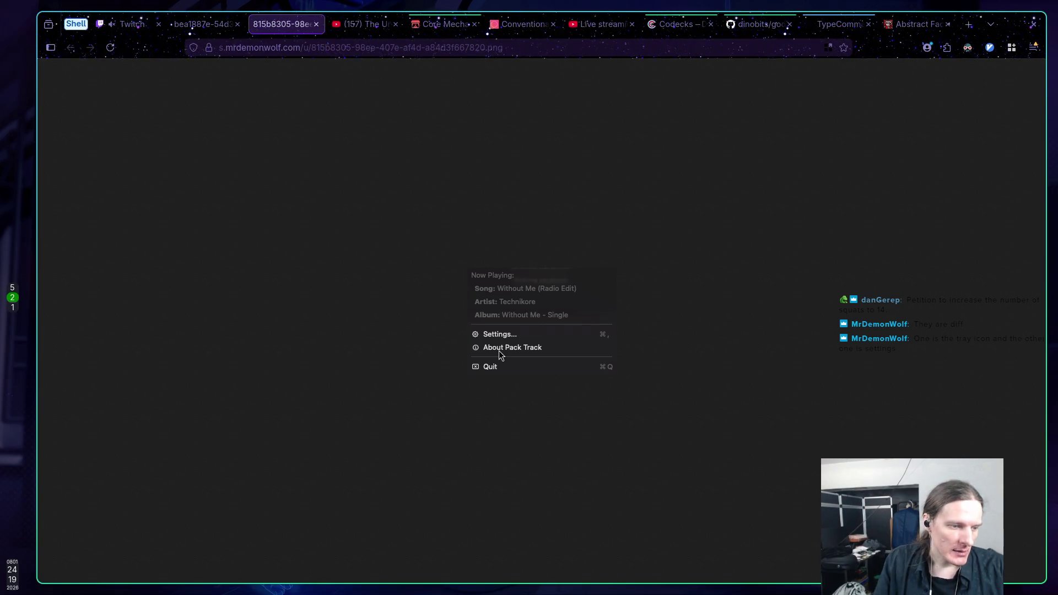
{"action": "middle_click", "coordinate": [282, 25]}
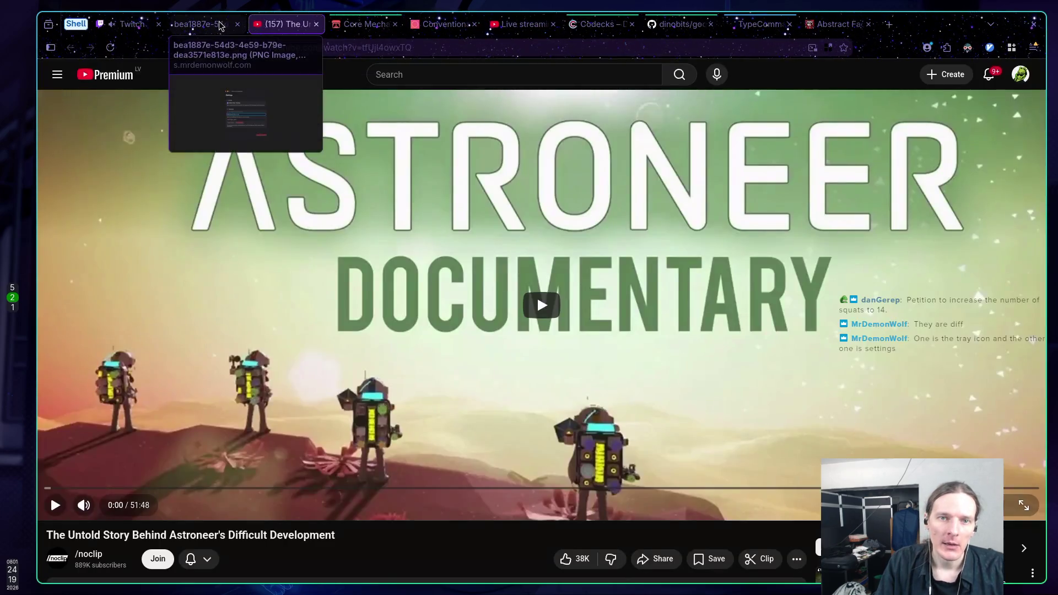
Close the Pack Track Settings screenshot tab and move on to the Core Mechanics Challenge 2025 Winter jam page
{"action": "left_click", "coordinate": [212, 26]}
{"action": "middle_click", "coordinate": [212, 26]}
{"action": "left_click", "coordinate": [130, 24]}
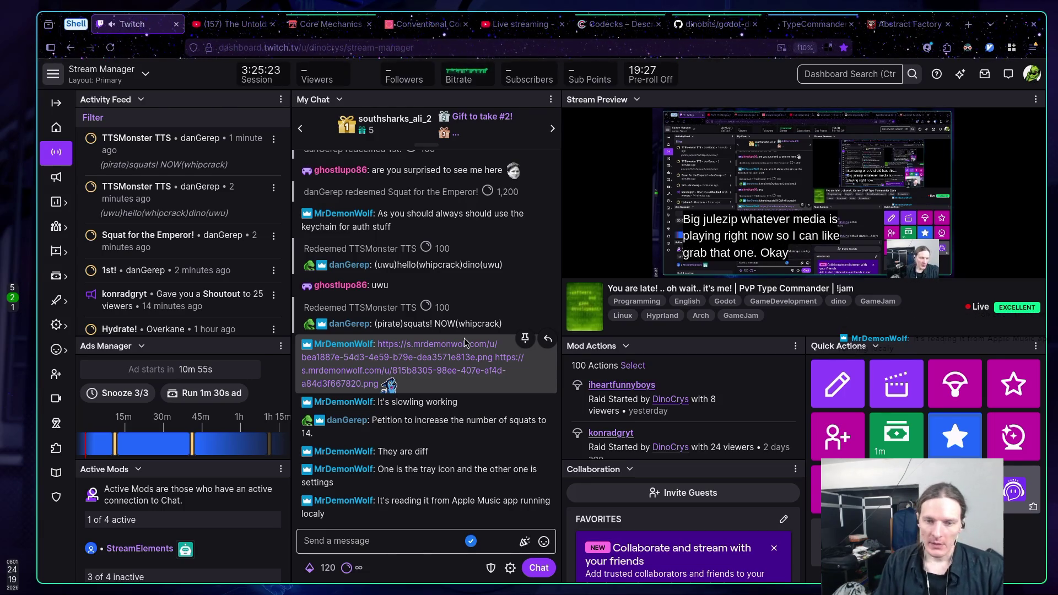
{"action": "left_click", "coordinate": [335, 26]}
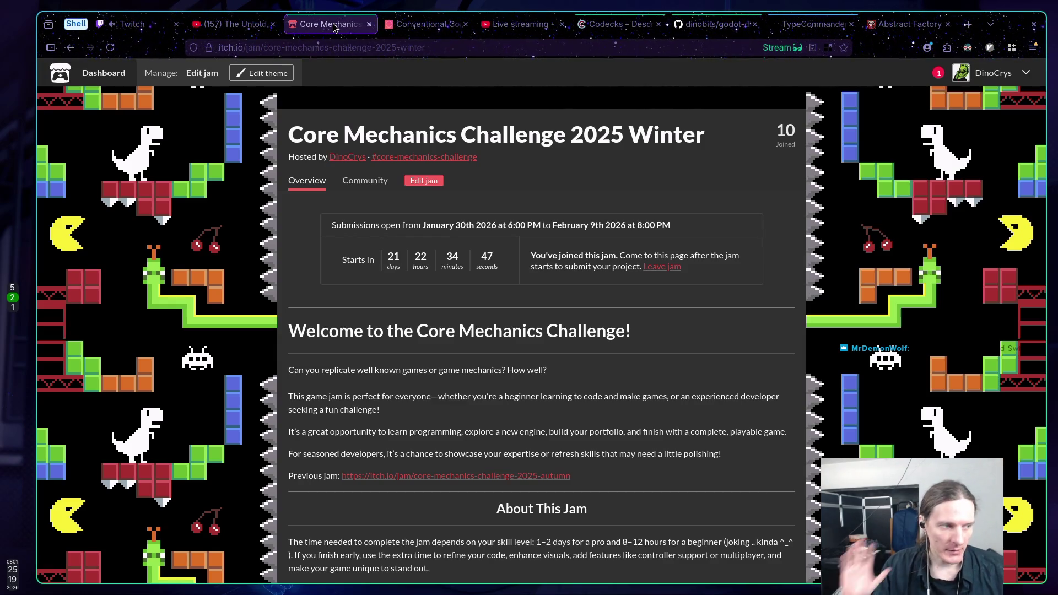
Check the TypeCommander conversation briefly, then return to the Twitch Stream Manager chat
{"action": "left_click", "coordinate": [816, 26]}
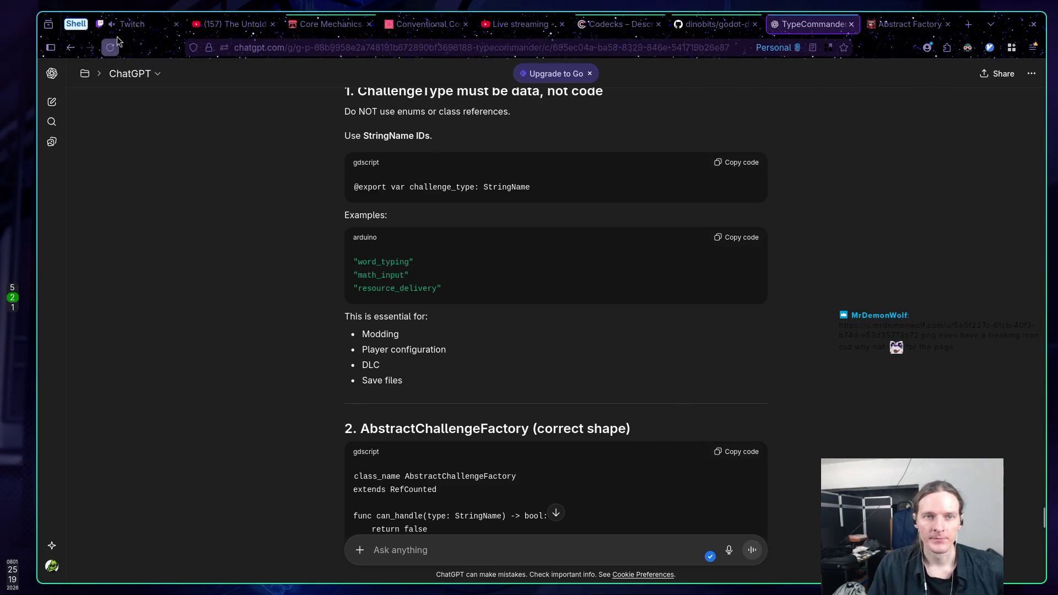
{"action": "mouse_move", "coordinate": [130, 32]}
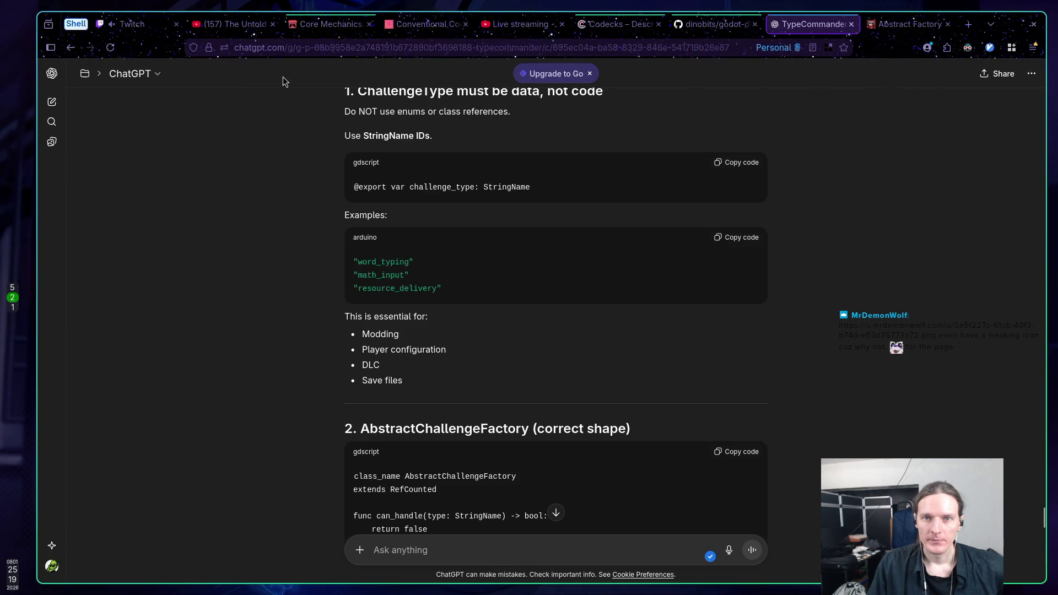
{"action": "left_click", "coordinate": [144, 25]}
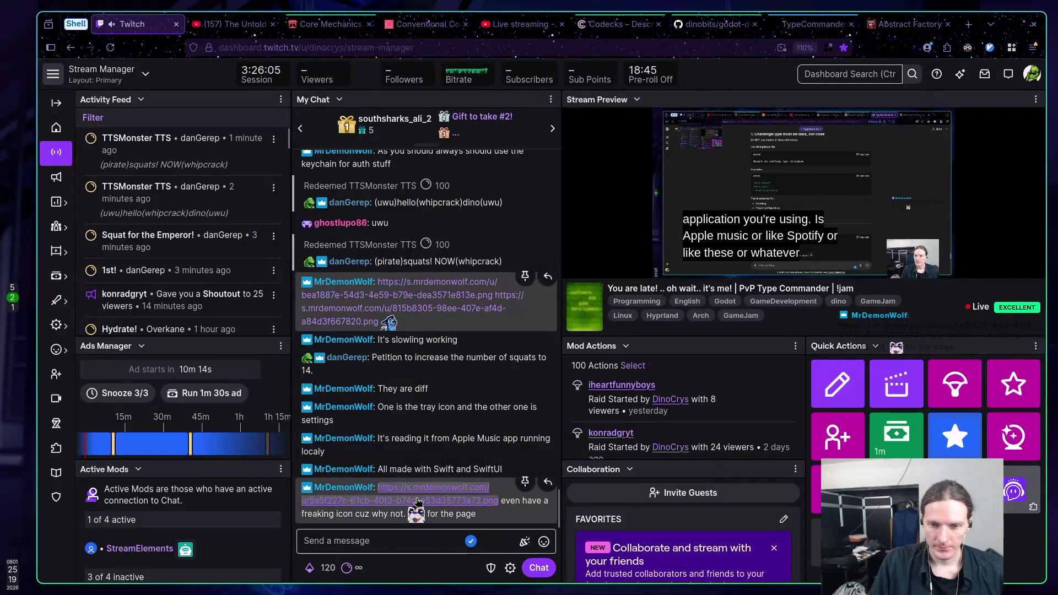
Open the newest chat image link showing Pack Track's About window and icon
{"action": "left_click", "coordinate": [399, 500]}
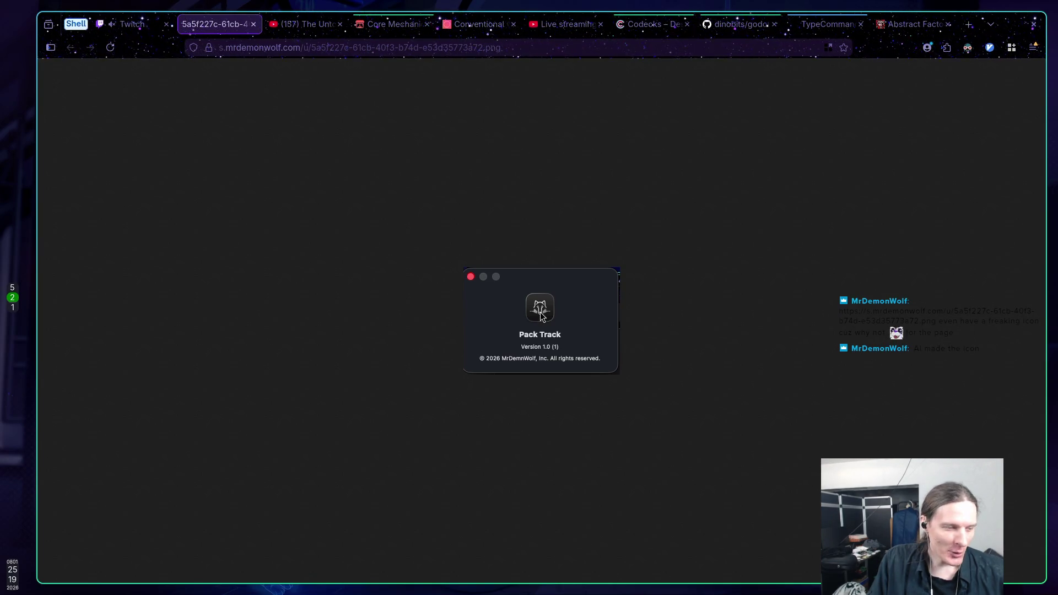
Close the Pack Track About-window image tab
{"action": "middle_click", "coordinate": [214, 28]}
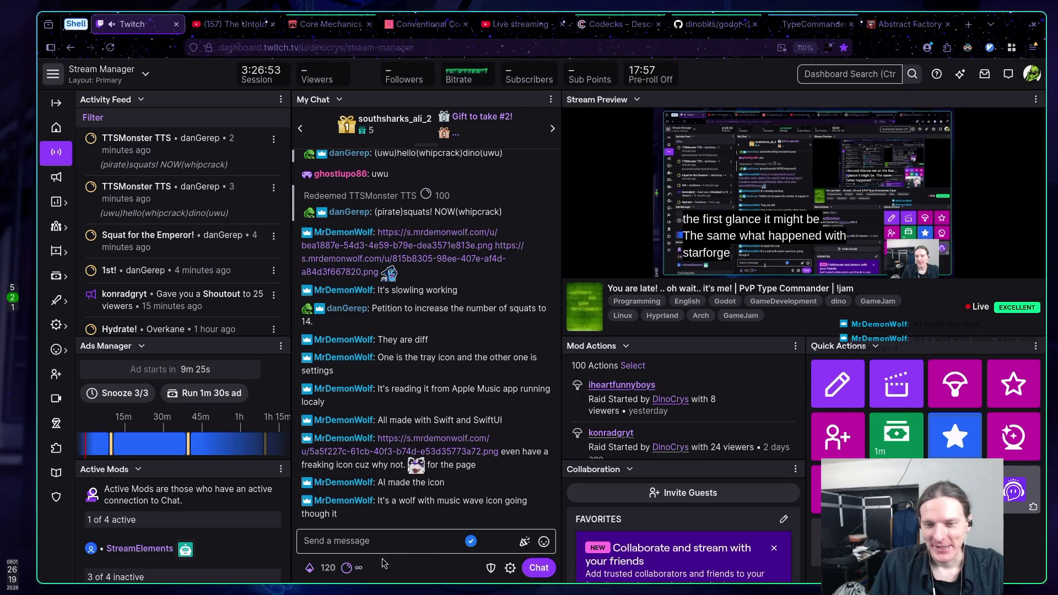
Return to the TypeCommander ChatGPT conversation on StringName IDs and AbstractChallengeFactory
{"action": "left_click", "coordinate": [793, 28]}
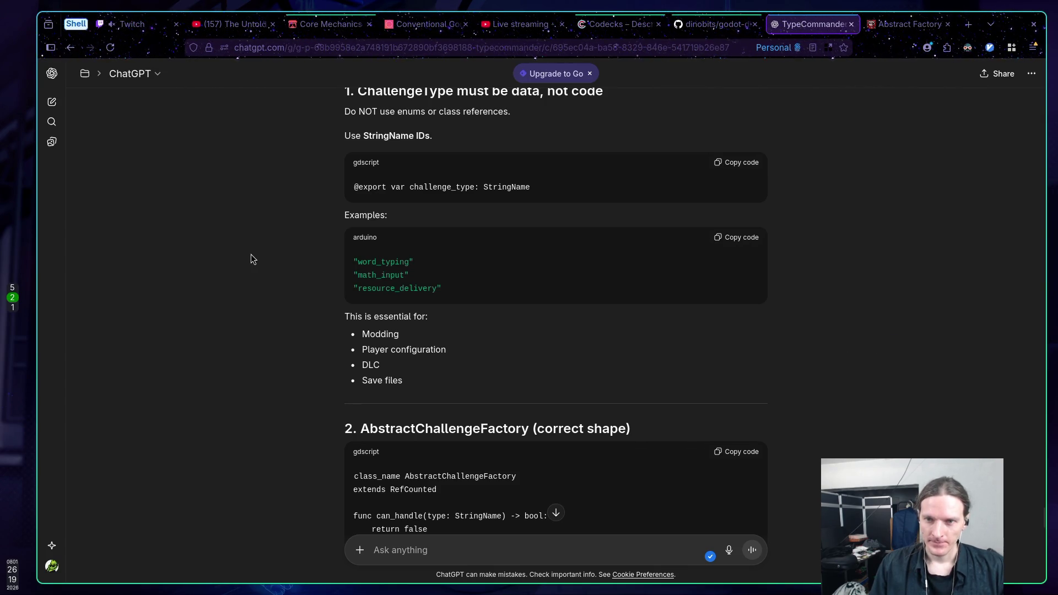
Scroll to the 'ChallengeType must be data, not code' heading and highlight it while reading
{"action": "scroll", "coordinate": [259, 262], "scroll_direction": "up", "scroll_amount": 1}
{"action": "scroll", "coordinate": [259, 262], "scroll_direction": "up", "scroll_amount": 5}
{"action": "scroll", "coordinate": [259, 262], "scroll_direction": "up", "scroll_amount": 3}
{"action": "scroll", "coordinate": [258, 262], "scroll_direction": "down", "scroll_amount": 4}
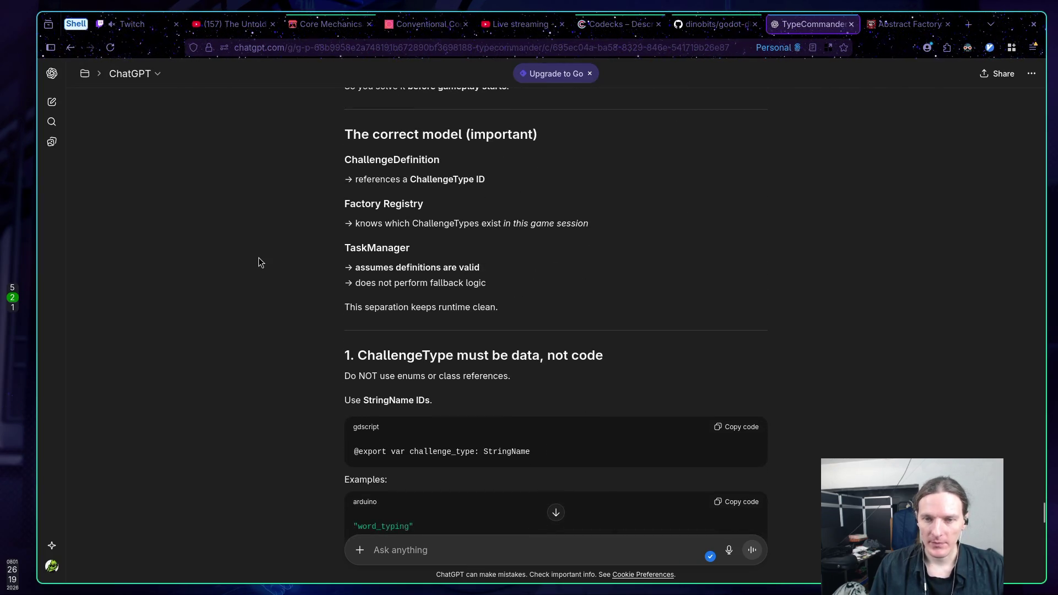
{"action": "scroll", "coordinate": [256, 262], "scroll_direction": "down", "scroll_amount": 2}
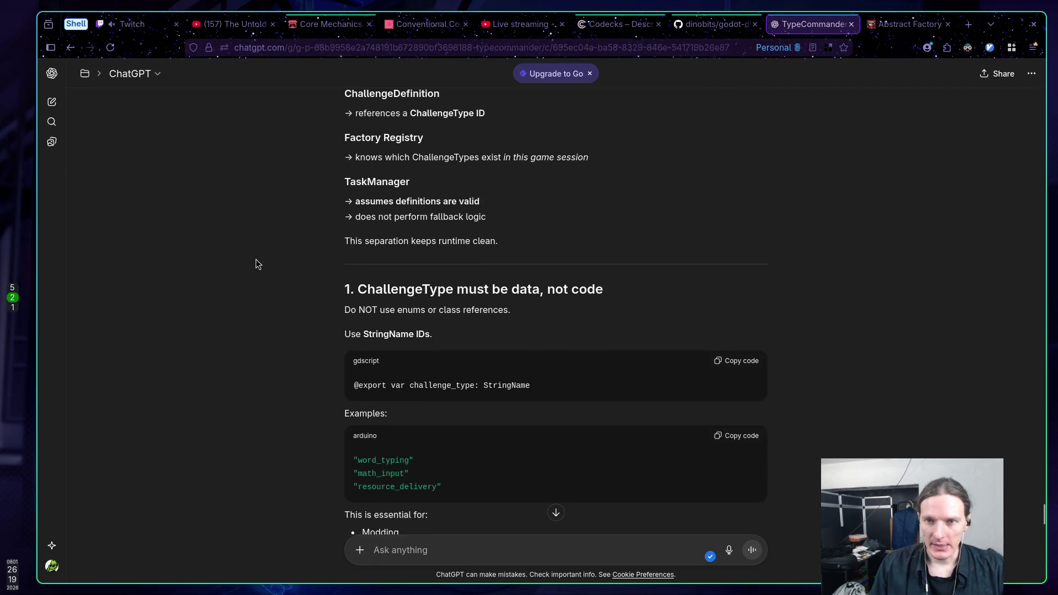
{"action": "scroll", "coordinate": [256, 259], "scroll_direction": "down", "scroll_amount": 2}
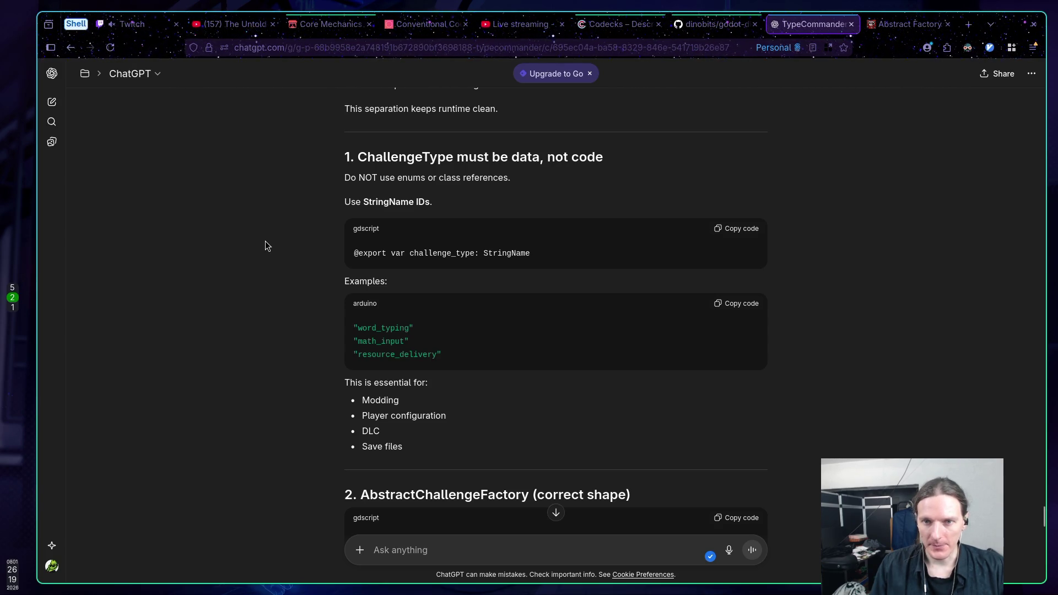
{"action": "left_click_drag", "start_coordinate": [348, 157], "coordinate": [551, 160]}
{"action": "left_click", "coordinate": [587, 167]}
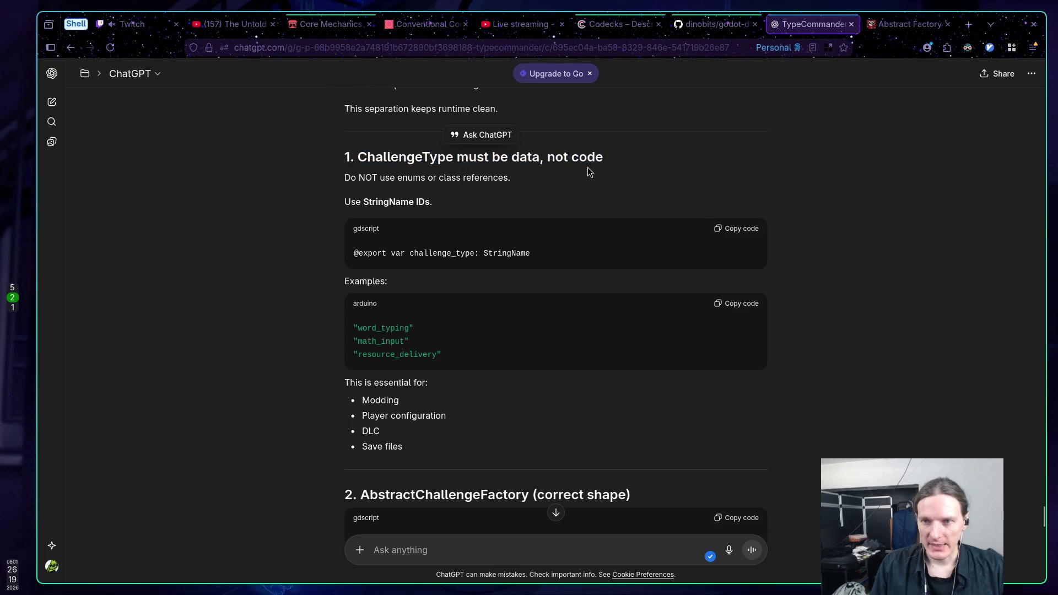
{"action": "left_click_drag", "start_coordinate": [390, 148], "coordinate": [551, 168]}
{"action": "left_click", "coordinate": [548, 183]}
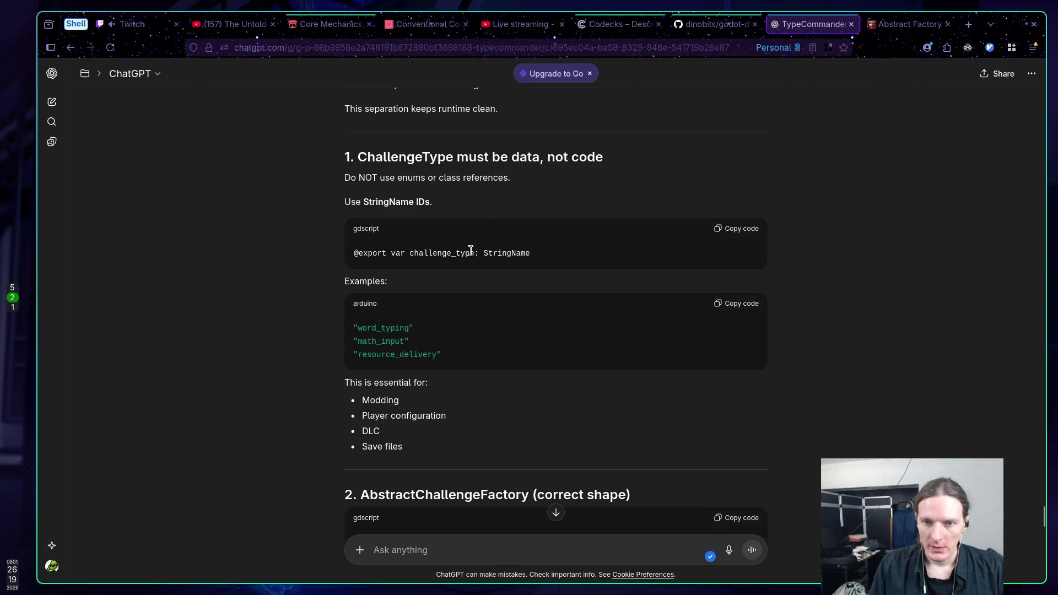
Highlight the StringName IDs line and the three example challenge type names like "word_typing"
{"action": "triple_click", "coordinate": [437, 206]}
{"action": "left_click_drag", "start_coordinate": [483, 177], "coordinate": [471, 178]}
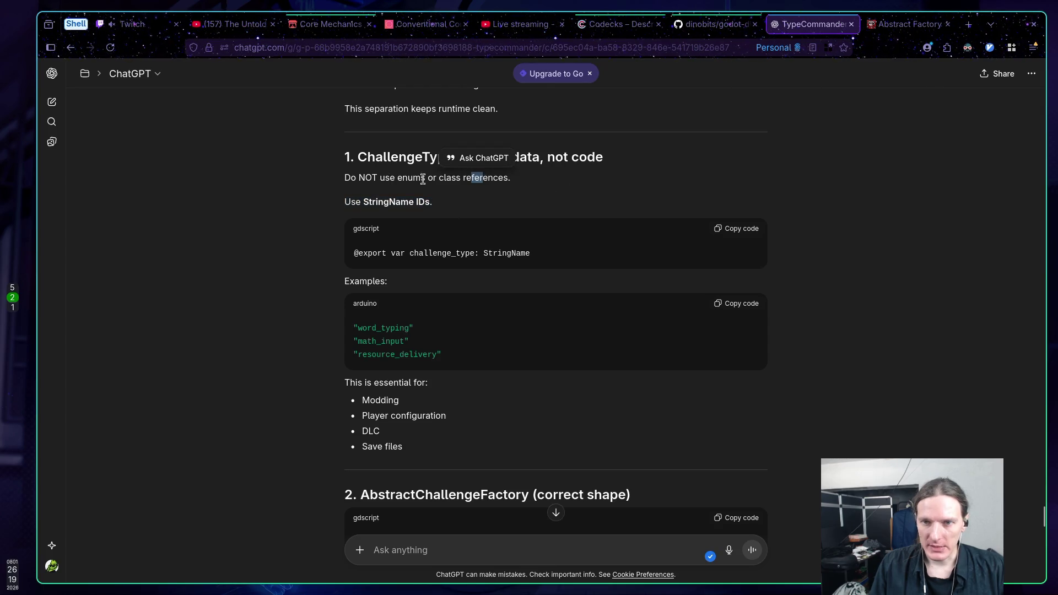
{"action": "left_click", "coordinate": [381, 161]}
{"action": "scroll", "coordinate": [278, 201], "scroll_direction": "down", "scroll_amount": 2}
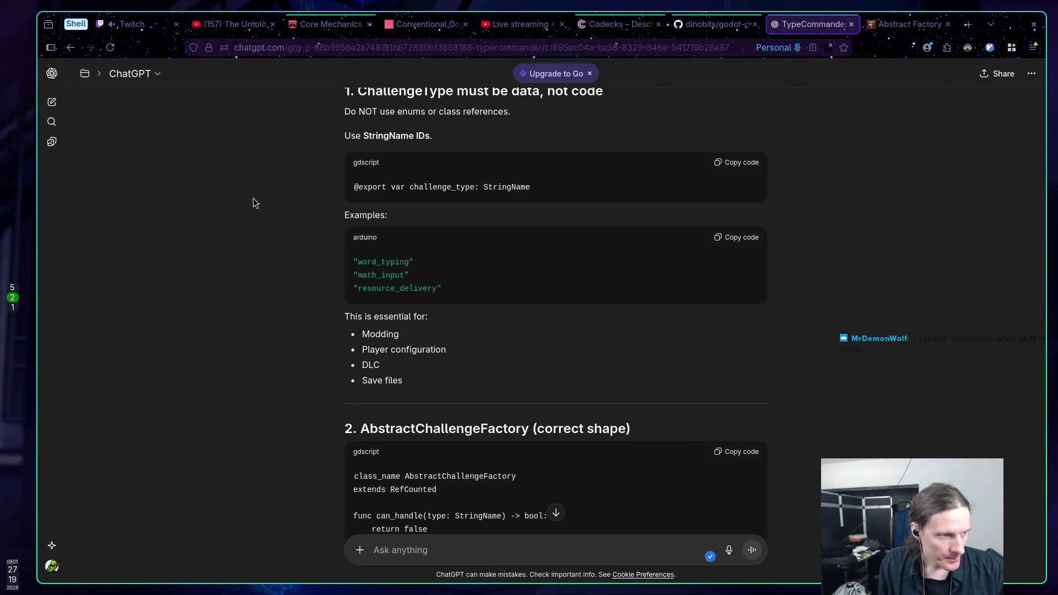
{"action": "triple_click", "coordinate": [387, 276]}
{"action": "left_click", "coordinate": [478, 278]}
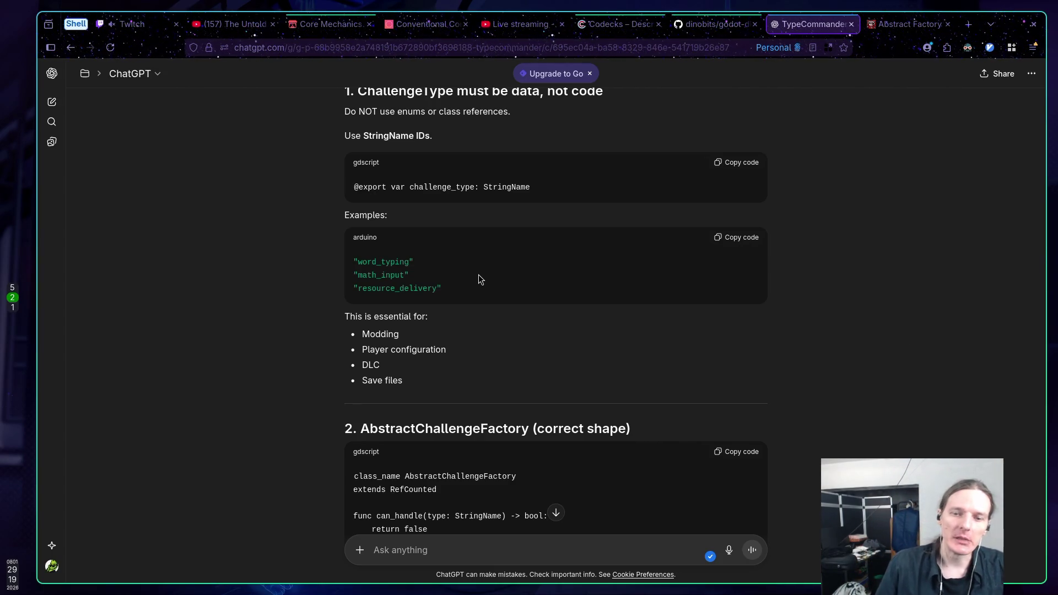
{"action": "scroll", "coordinate": [472, 269], "scroll_direction": "down", "scroll_amount": 2}
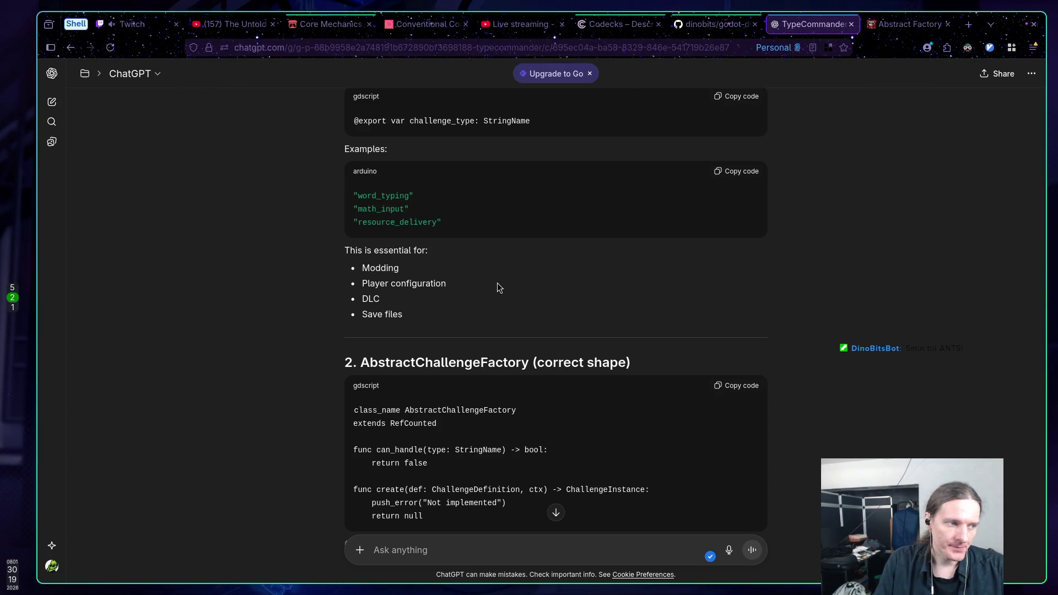
{"action": "scroll", "coordinate": [479, 355], "scroll_direction": "down", "scroll_amount": 2}
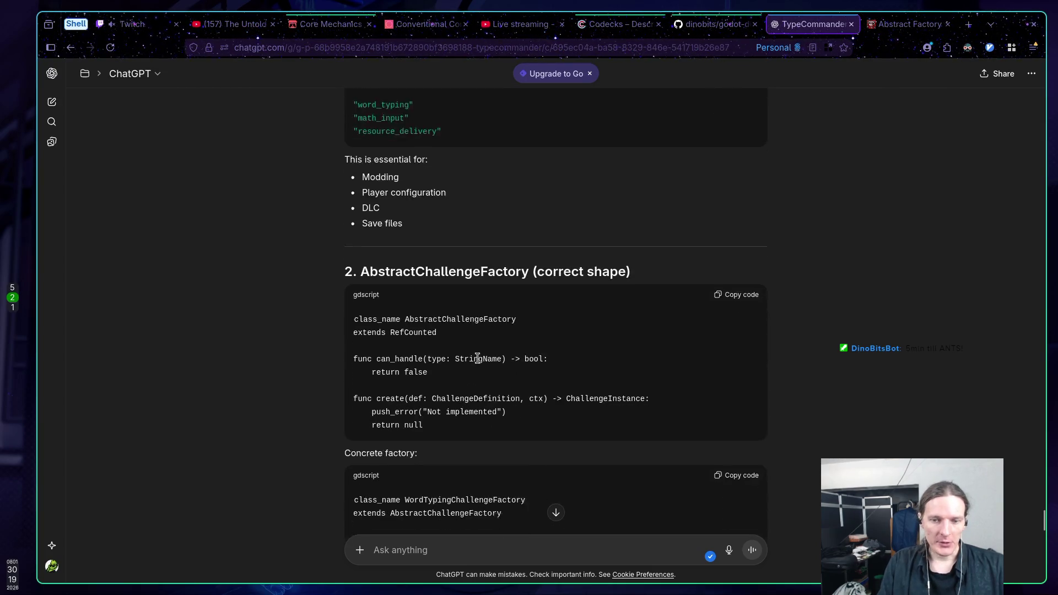
{"action": "scroll", "coordinate": [486, 356], "scroll_direction": "down", "scroll_amount": 1}
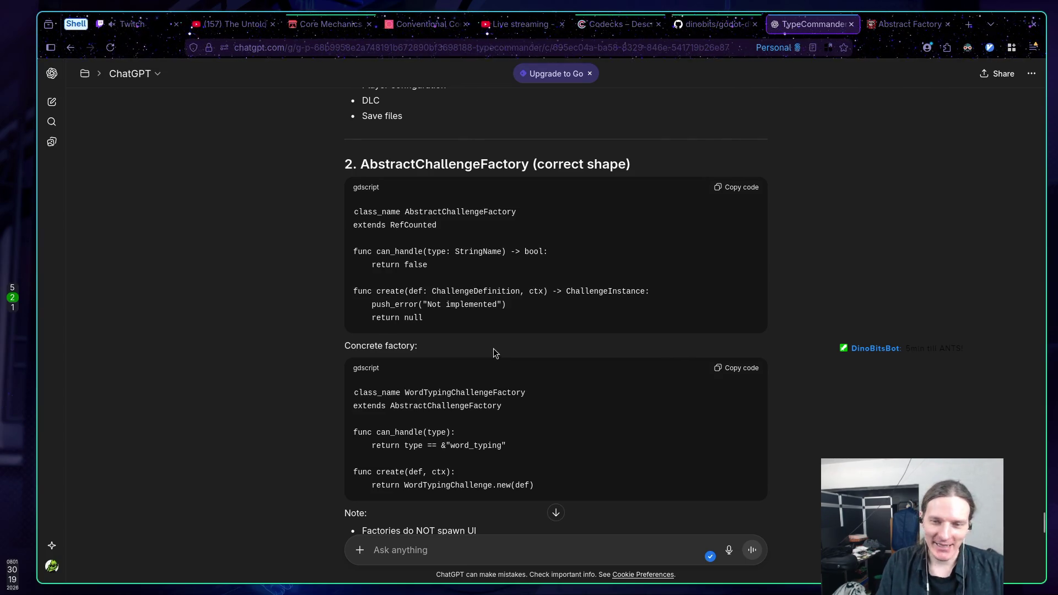
{"action": "scroll", "coordinate": [494, 348], "scroll_direction": "up", "scroll_amount": 1}
{"action": "scroll", "coordinate": [486, 336], "scroll_direction": "up", "scroll_amount": 2}
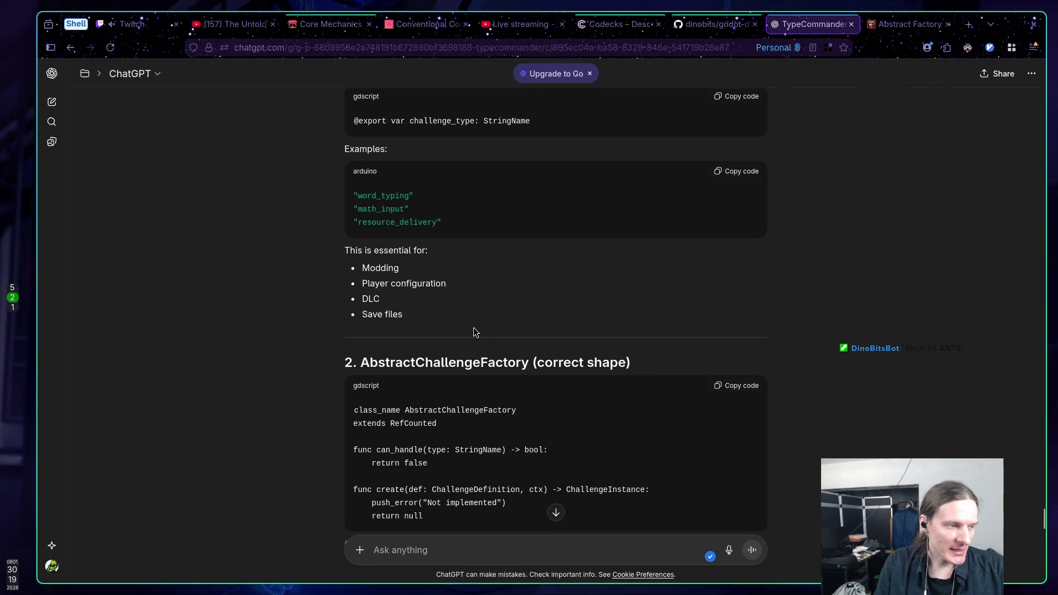
{"action": "scroll", "coordinate": [466, 331], "scroll_direction": "down", "scroll_amount": 1}
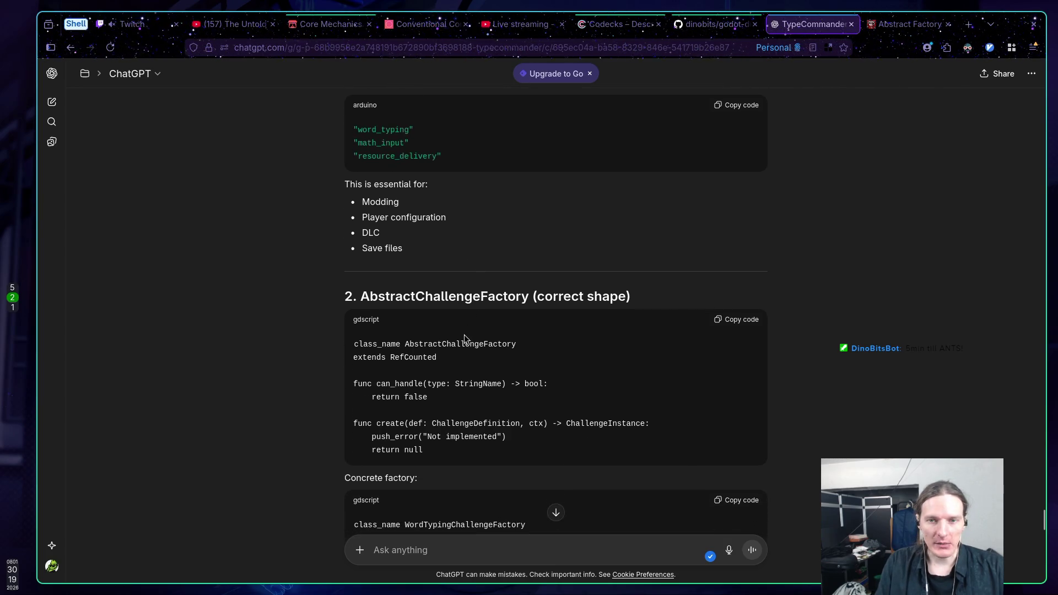
{"action": "scroll", "coordinate": [464, 332], "scroll_direction": "up", "scroll_amount": 1}
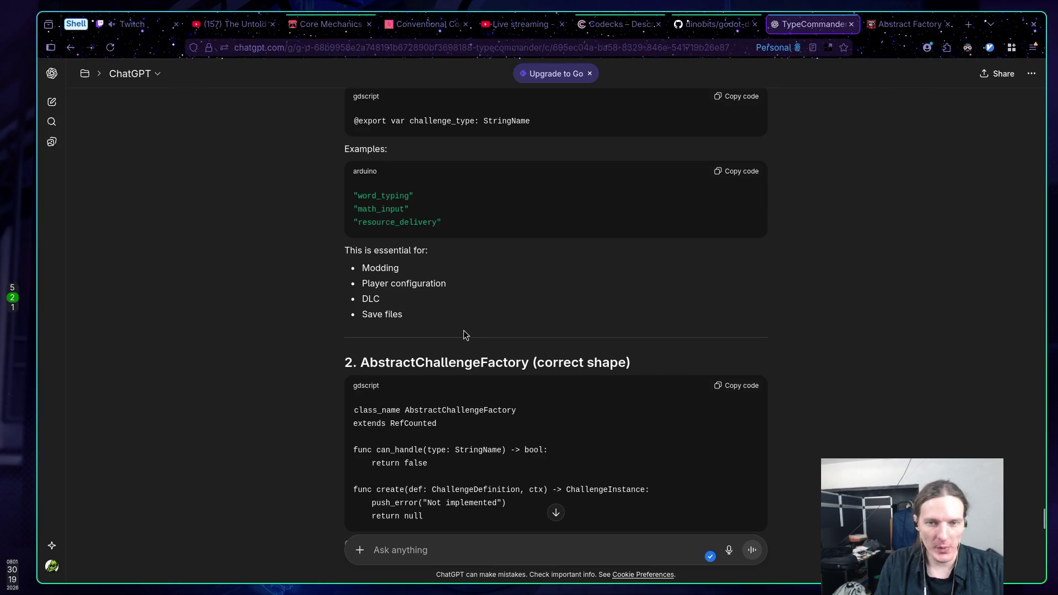
{"action": "scroll", "coordinate": [464, 330], "scroll_direction": "down", "scroll_amount": 1}
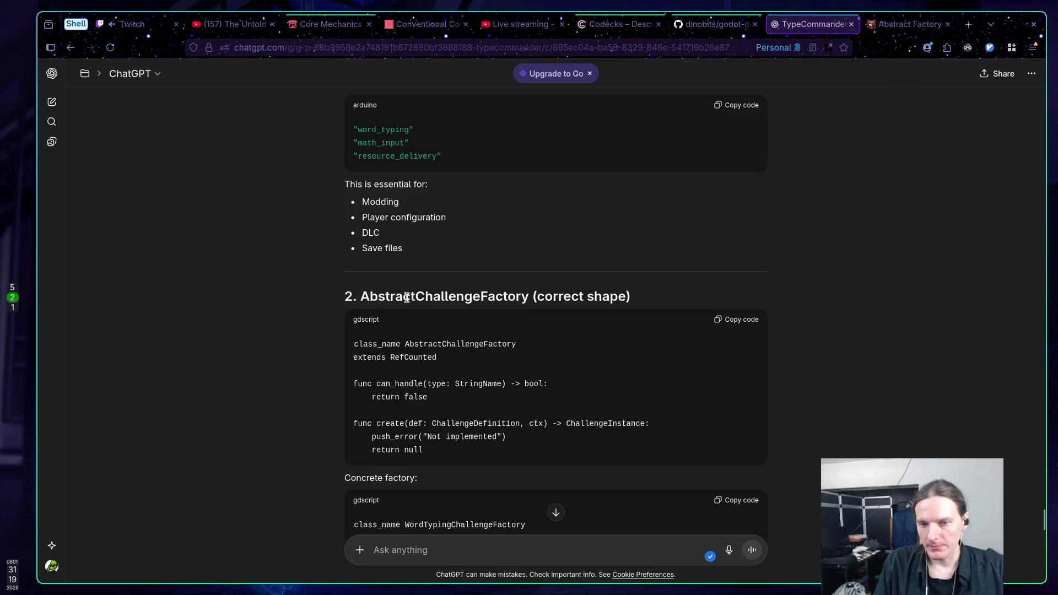
{"action": "scroll", "coordinate": [413, 300], "scroll_direction": "down", "scroll_amount": 2}
{"action": "scroll", "coordinate": [419, 305], "scroll_direction": "up", "scroll_amount": 2}
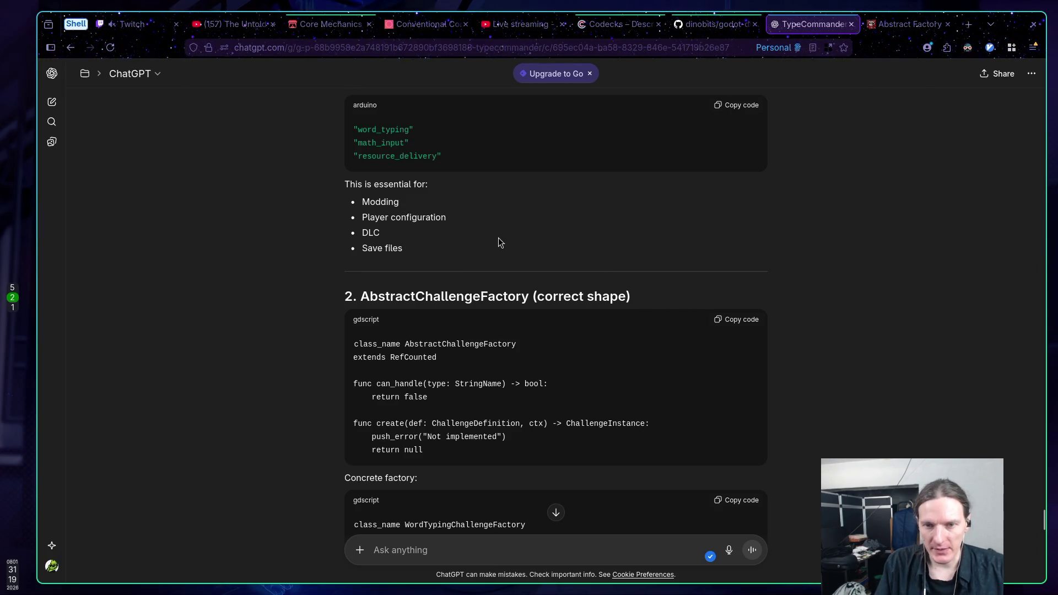
{"action": "scroll", "coordinate": [499, 242], "scroll_direction": "down", "scroll_amount": 2}
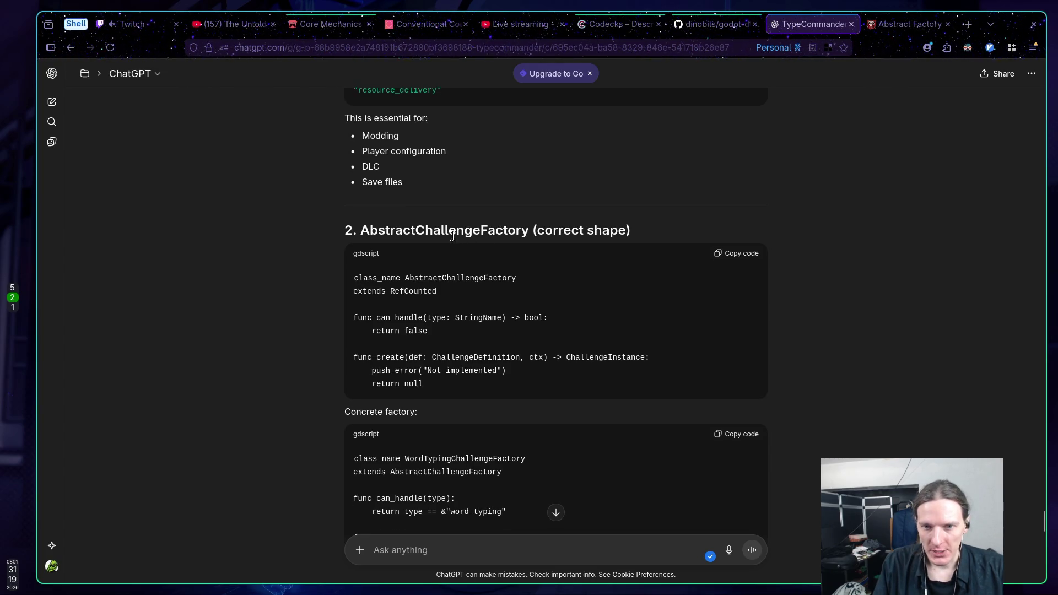
Read the AbstractChallengeFactory code, noting RefCounted, then switch to the Twitch Stream Manager dashboard
{"action": "double_click", "coordinate": [430, 290]}
{"action": "left_click", "coordinate": [480, 295]}
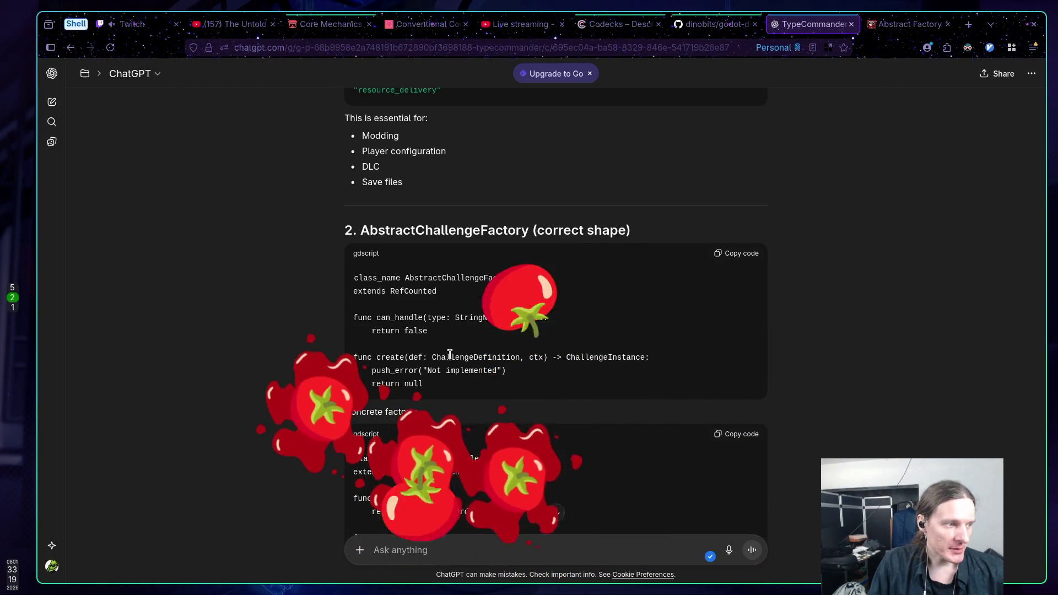
{"action": "scroll", "coordinate": [450, 356], "scroll_direction": "down", "scroll_amount": 3}
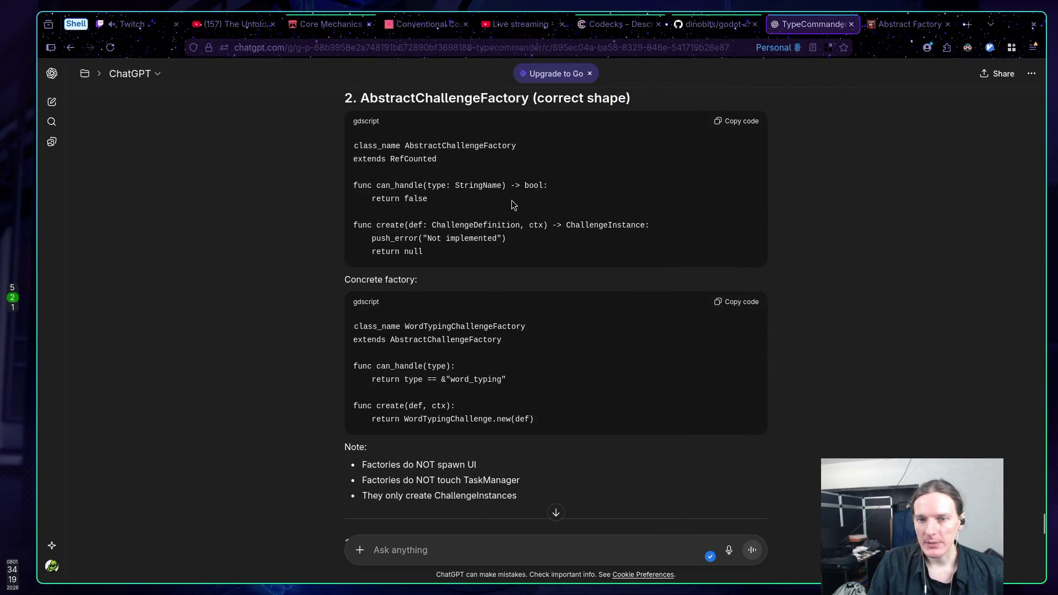
{"action": "left_click", "coordinate": [135, 24]}
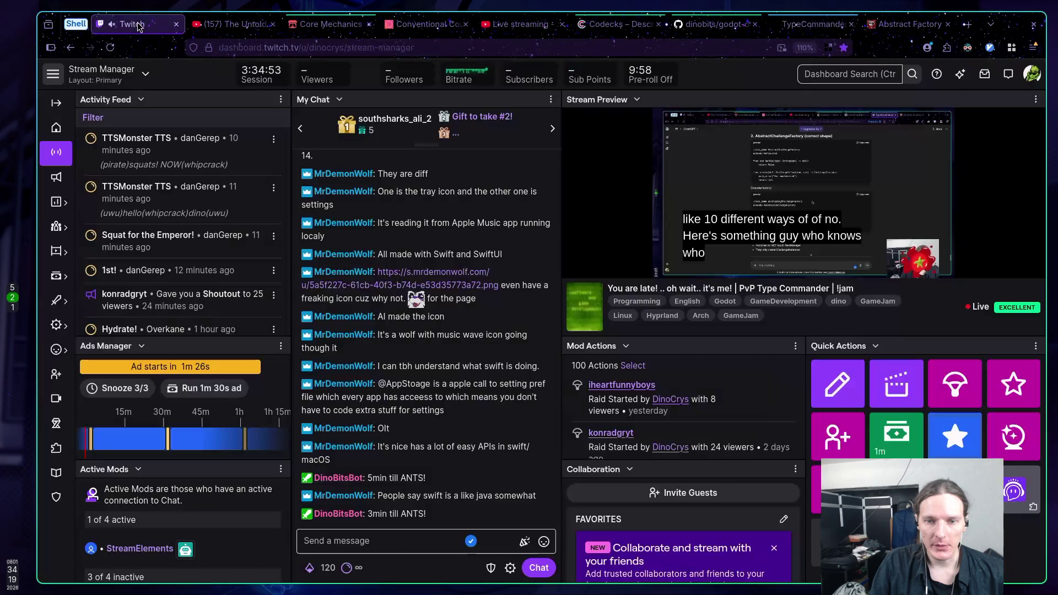
Go back from Twitch to the TypeCommander ChatGPT conversation showing the AbstractChallengeFactory code
{"action": "scroll", "coordinate": [182, 231], "scroll_direction": "down", "scroll_amount": 5}
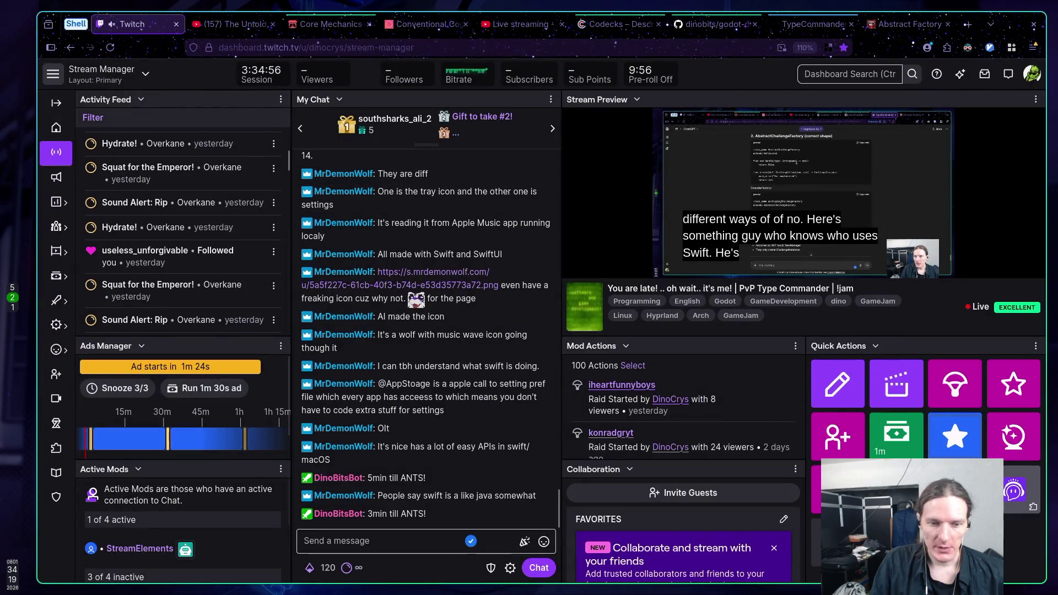
{"action": "scroll", "coordinate": [181, 561], "scroll_direction": "down", "scroll_amount": 2}
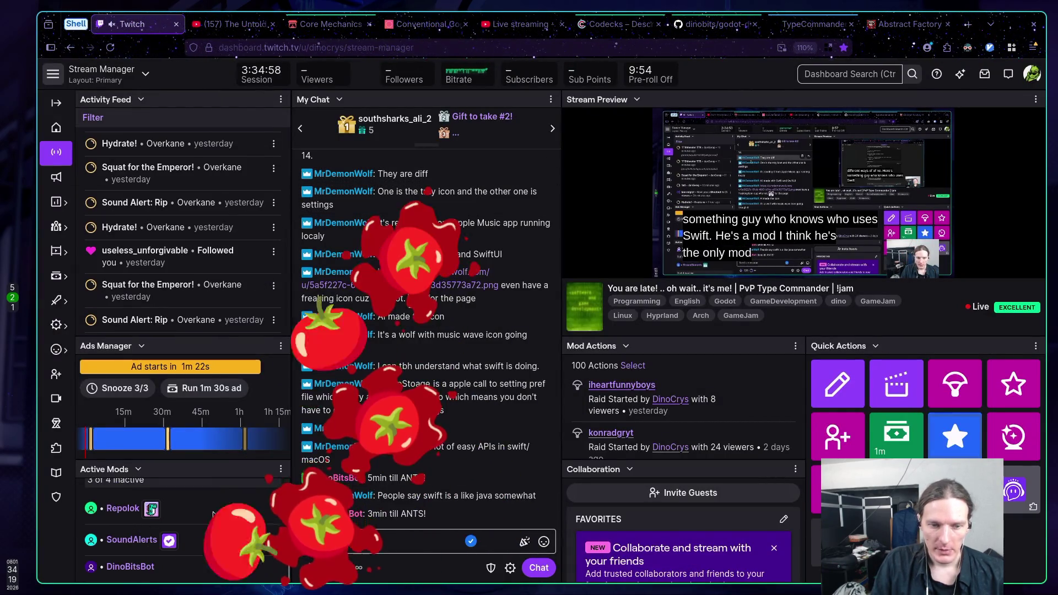
{"action": "scroll", "coordinate": [172, 544], "scroll_direction": "up", "scroll_amount": 2}
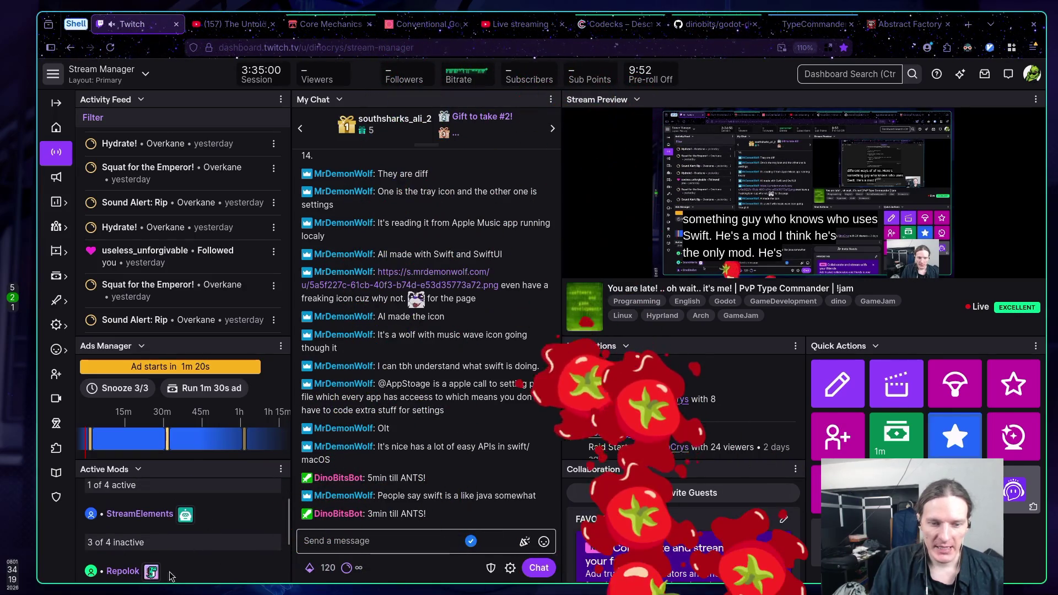
{"action": "scroll", "coordinate": [235, 523], "scroll_direction": "up", "scroll_amount": 1}
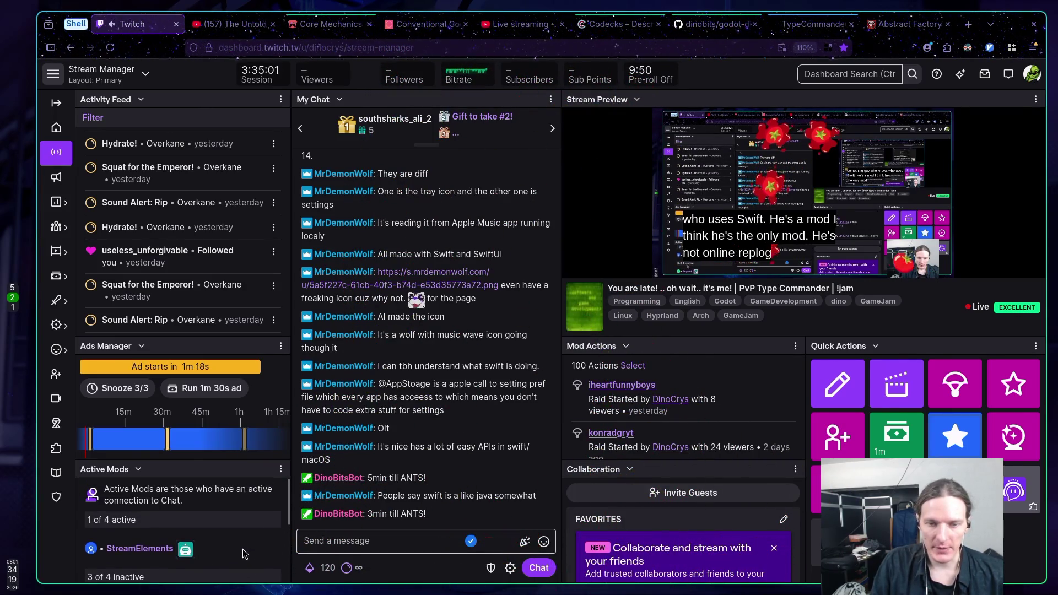
{"action": "mouse_move", "coordinate": [845, 102]}
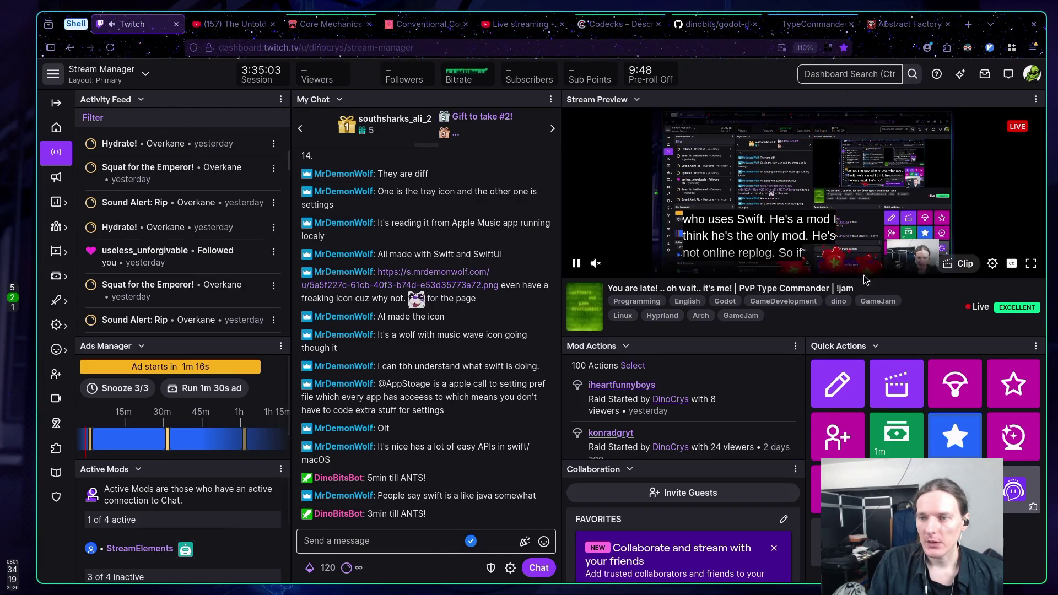
{"action": "left_click", "coordinate": [810, 24]}
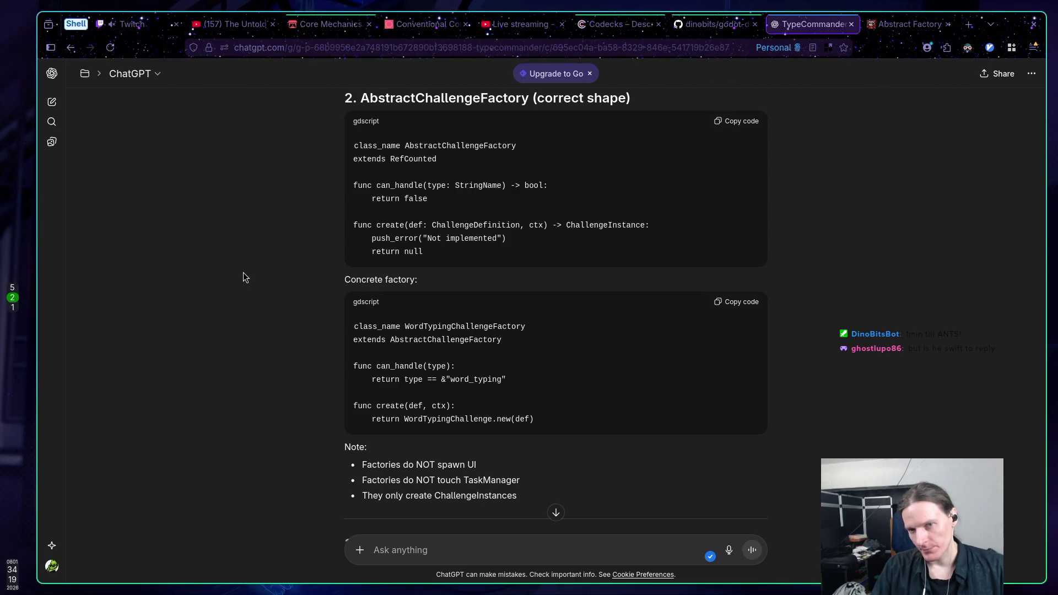
{"action": "double_click", "coordinate": [410, 159]}
{"action": "left_click", "coordinate": [434, 199]}
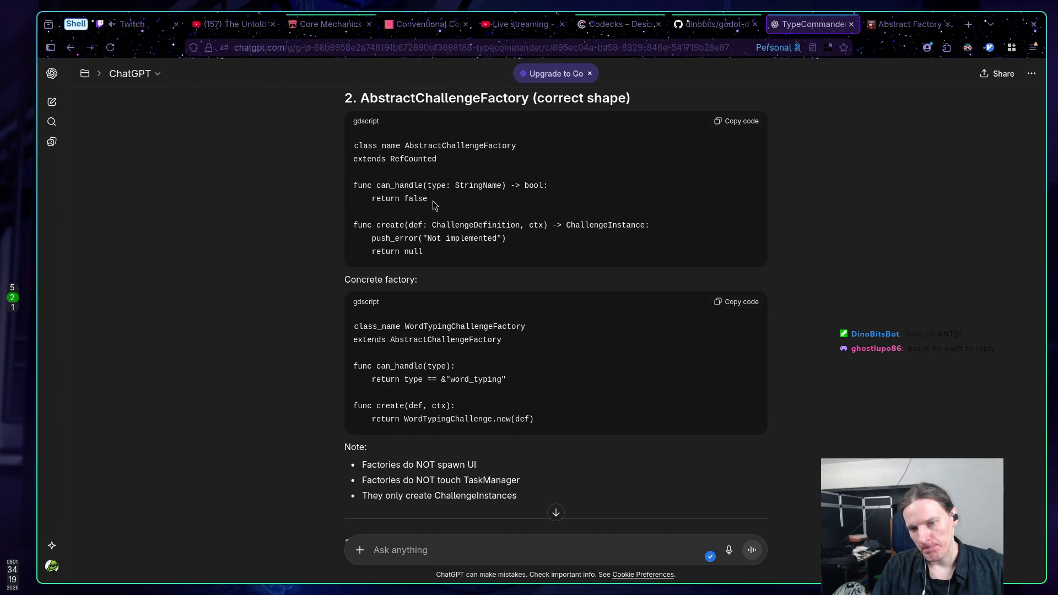
{"action": "scroll", "coordinate": [433, 203], "scroll_direction": "down", "scroll_amount": 4}
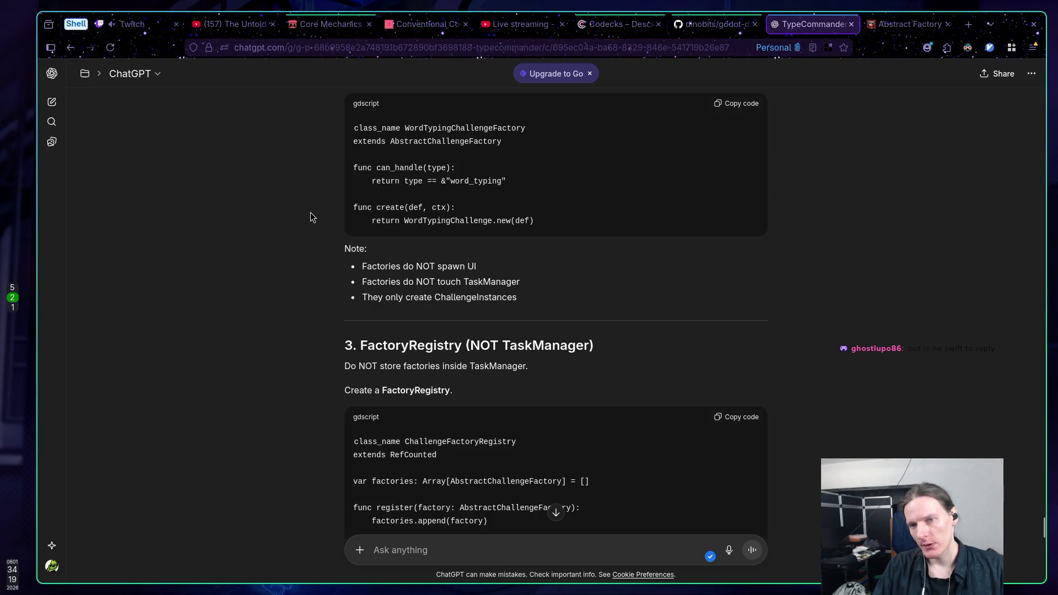
{"action": "scroll", "coordinate": [314, 213], "scroll_direction": "up", "scroll_amount": 4}
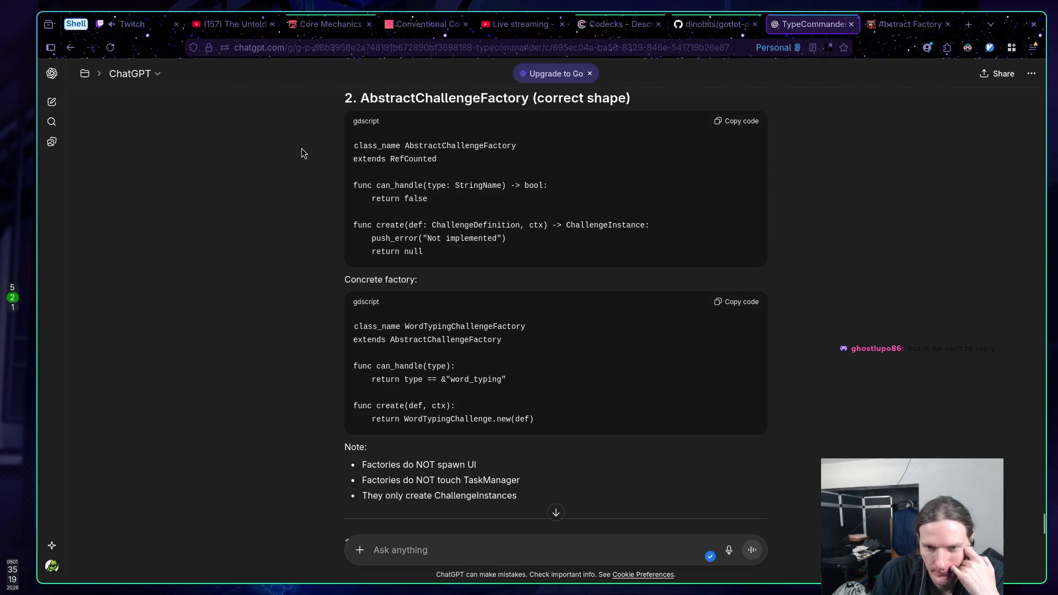
{"action": "scroll", "coordinate": [303, 146], "scroll_direction": "down", "scroll_amount": 1}
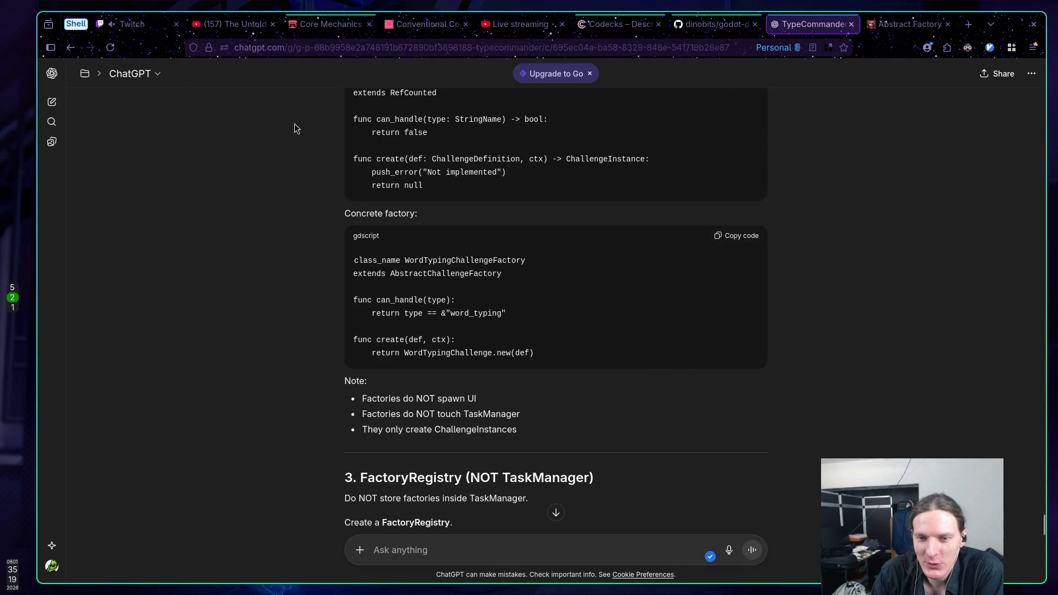
{"action": "scroll", "coordinate": [294, 123], "scroll_direction": "down", "scroll_amount": 2}
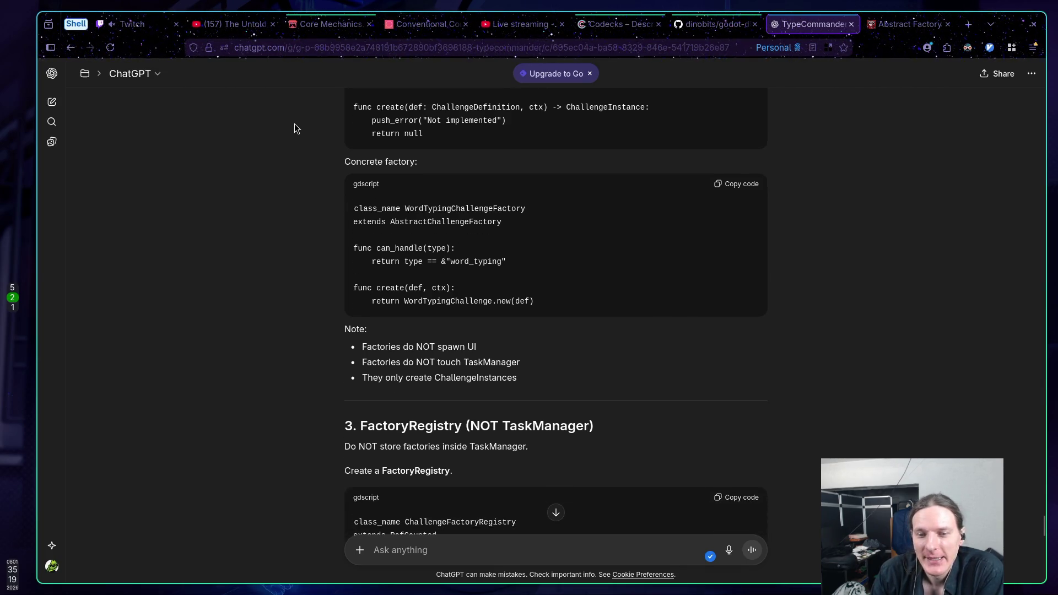
{"action": "scroll", "coordinate": [294, 124], "scroll_direction": "up", "scroll_amount": 2}
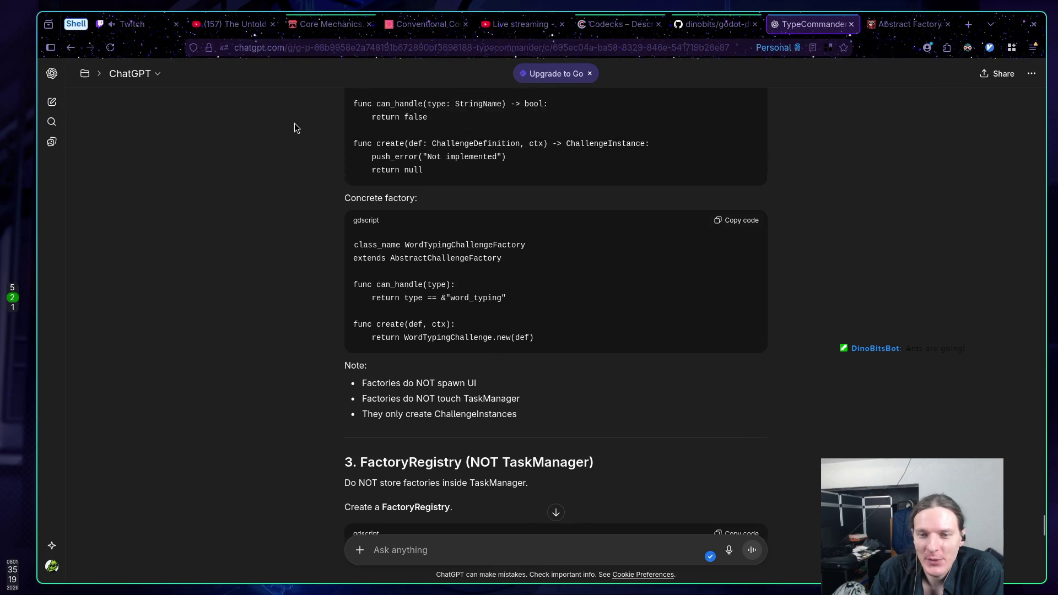
{"action": "scroll", "coordinate": [291, 284], "scroll_direction": "down", "scroll_amount": 4}
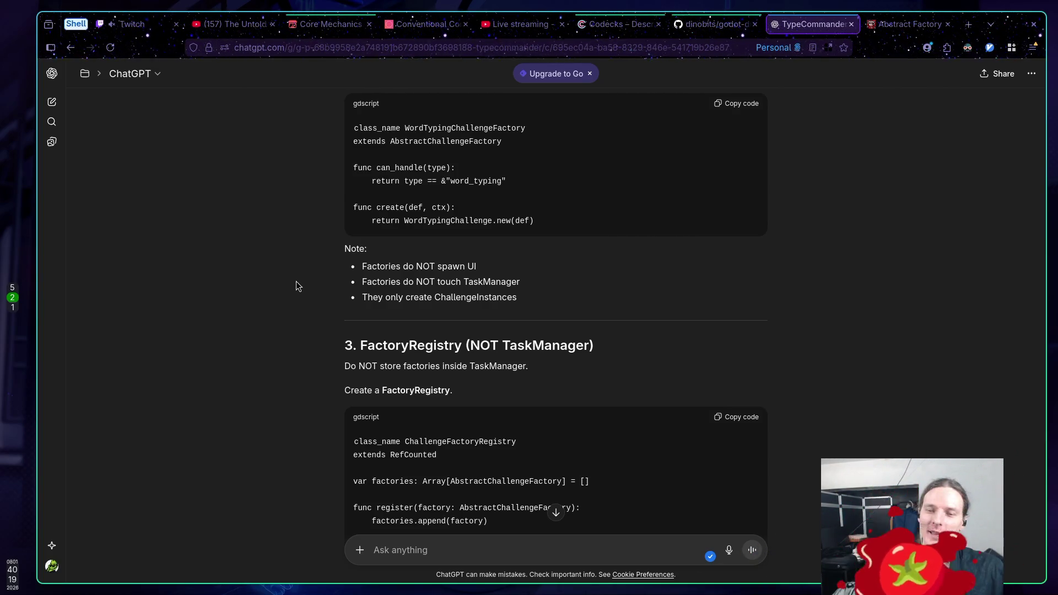
Skim up and down through the ChatGPT answer
{"action": "scroll", "coordinate": [281, 283], "scroll_direction": "down", "scroll_amount": 5}
{"action": "scroll", "coordinate": [281, 285], "scroll_direction": "down", "scroll_amount": 3}
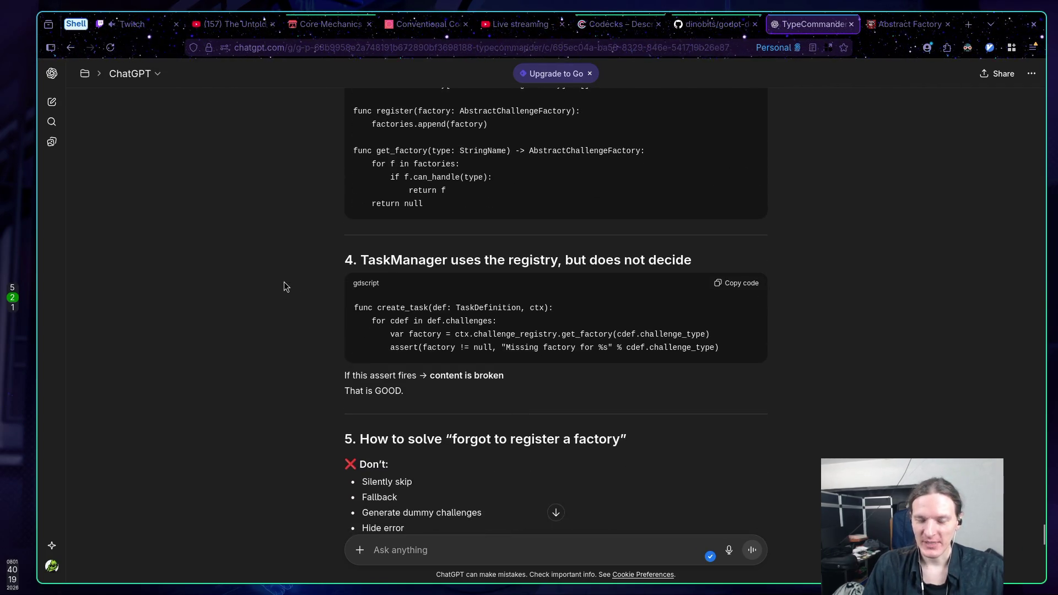
{"action": "scroll", "coordinate": [284, 287], "scroll_direction": "up", "scroll_amount": 3}
{"action": "scroll", "coordinate": [284, 287], "scroll_direction": "up", "scroll_amount": 5}
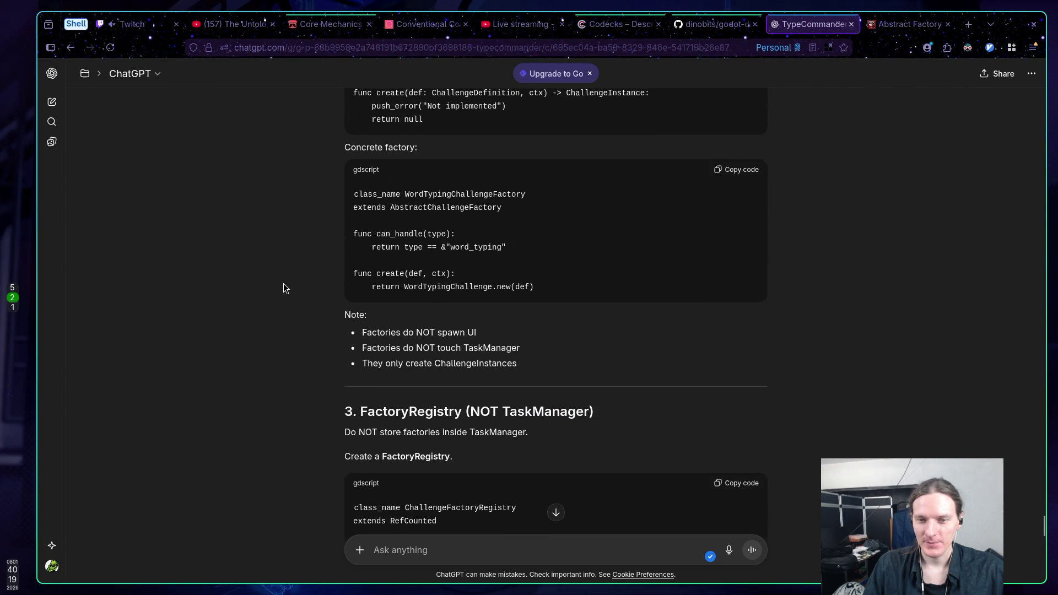
{"action": "scroll", "coordinate": [285, 287], "scroll_direction": "down", "scroll_amount": 6}
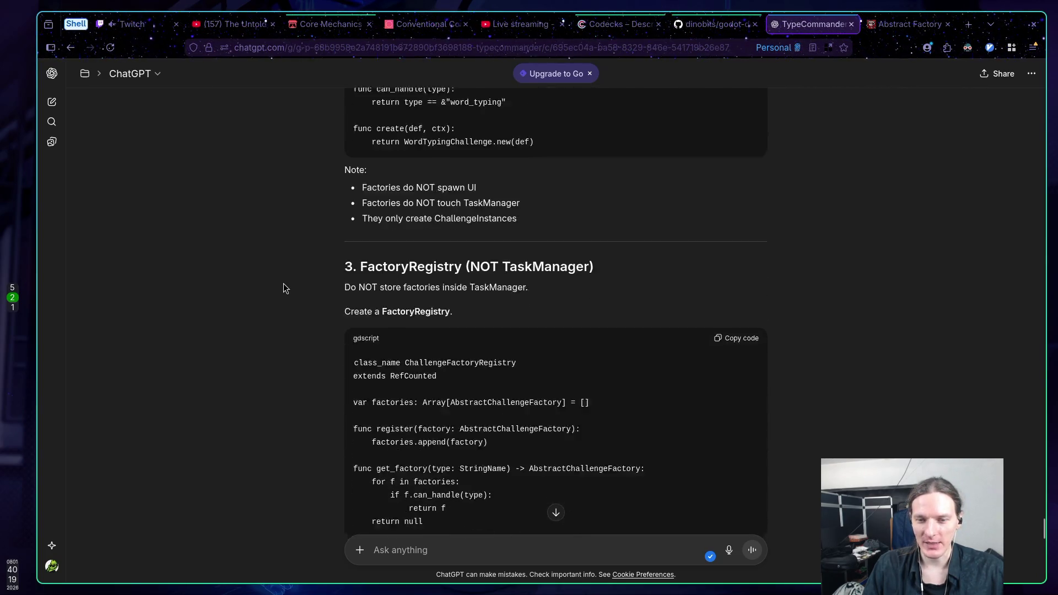
{"action": "scroll", "coordinate": [284, 288], "scroll_direction": "down", "scroll_amount": 5}
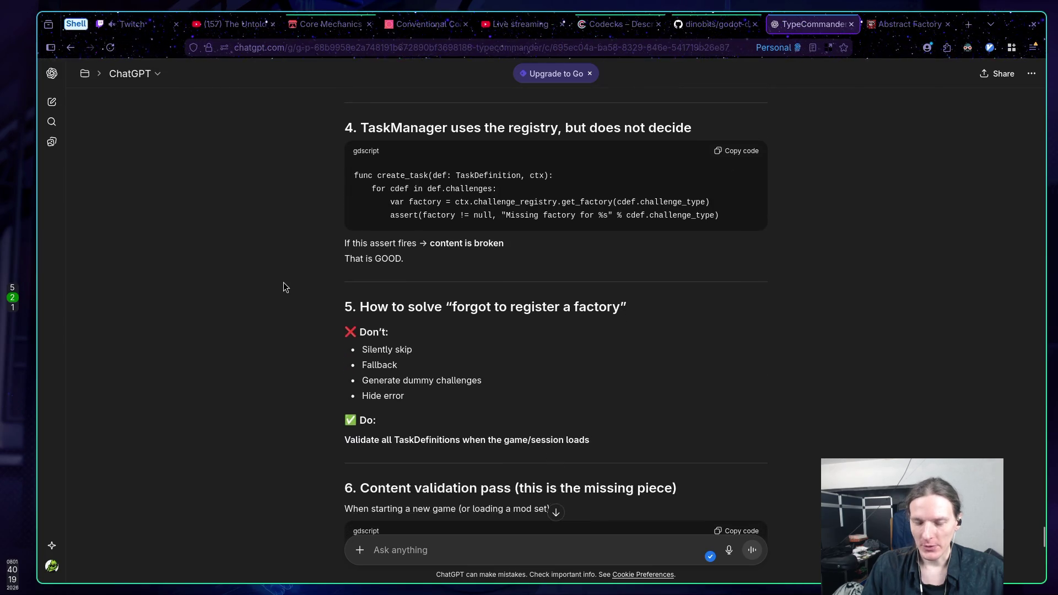
{"action": "scroll", "coordinate": [284, 287], "scroll_direction": "up", "scroll_amount": 8}
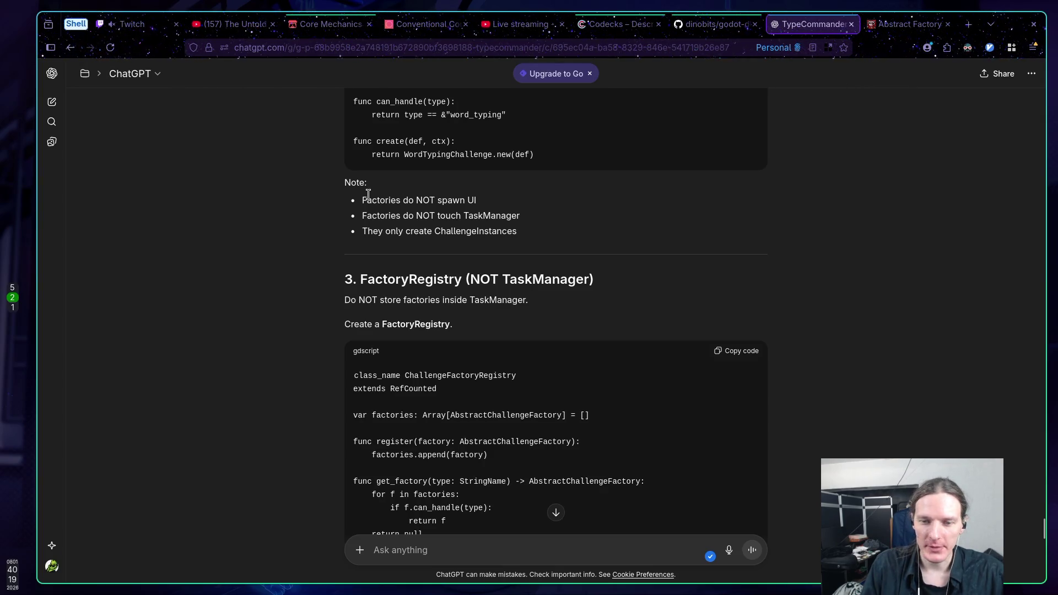
Check the YouTube Studio live streaming page, then switch to the Twitch dashboard
{"action": "scroll", "coordinate": [251, 209], "scroll_direction": "down", "scroll_amount": 3}
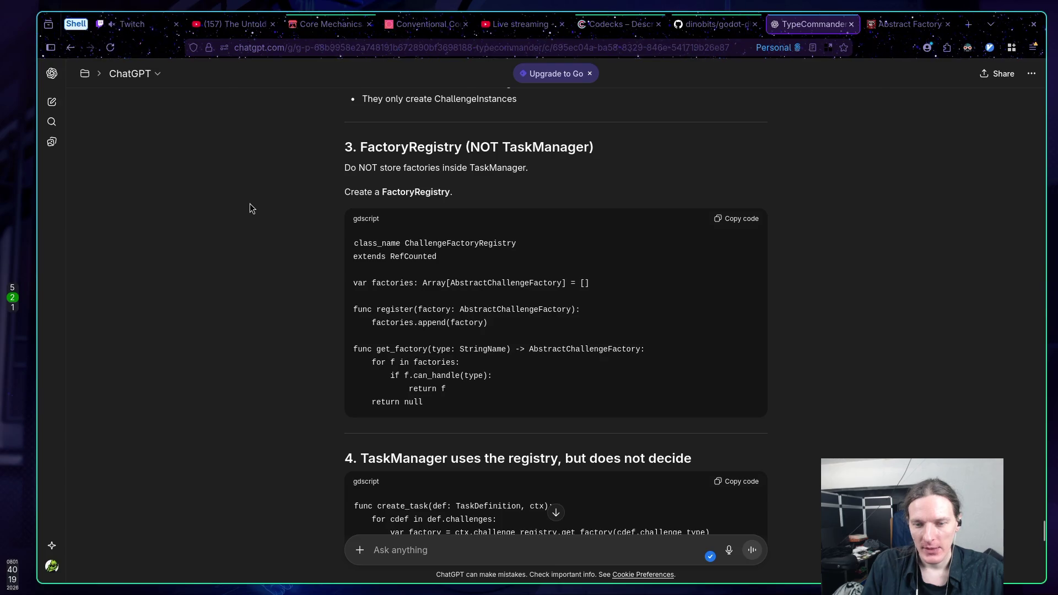
{"action": "left_click", "coordinate": [493, 25]}
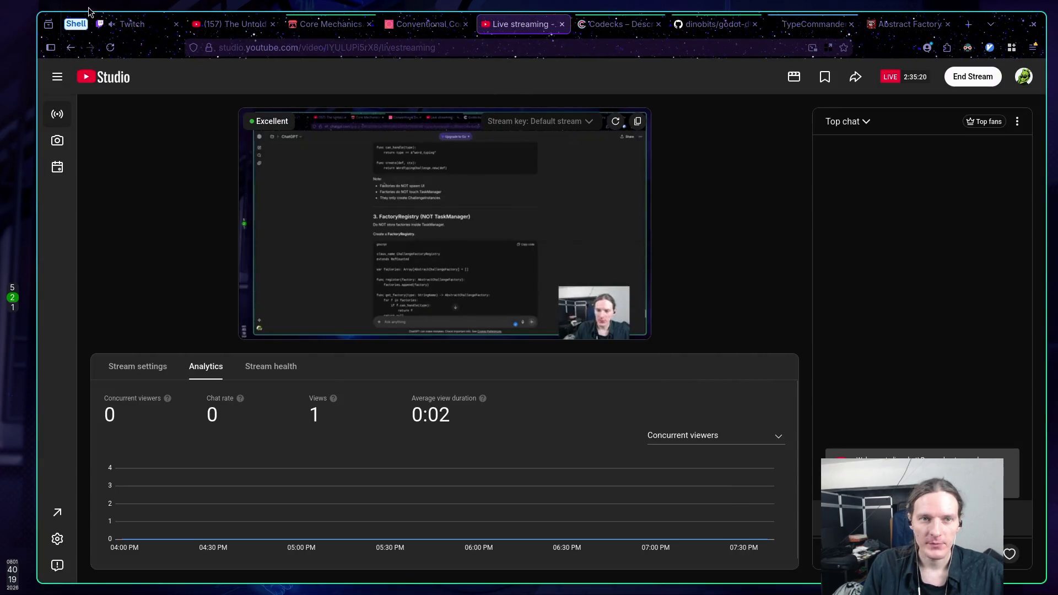
{"action": "left_click", "coordinate": [127, 25]}
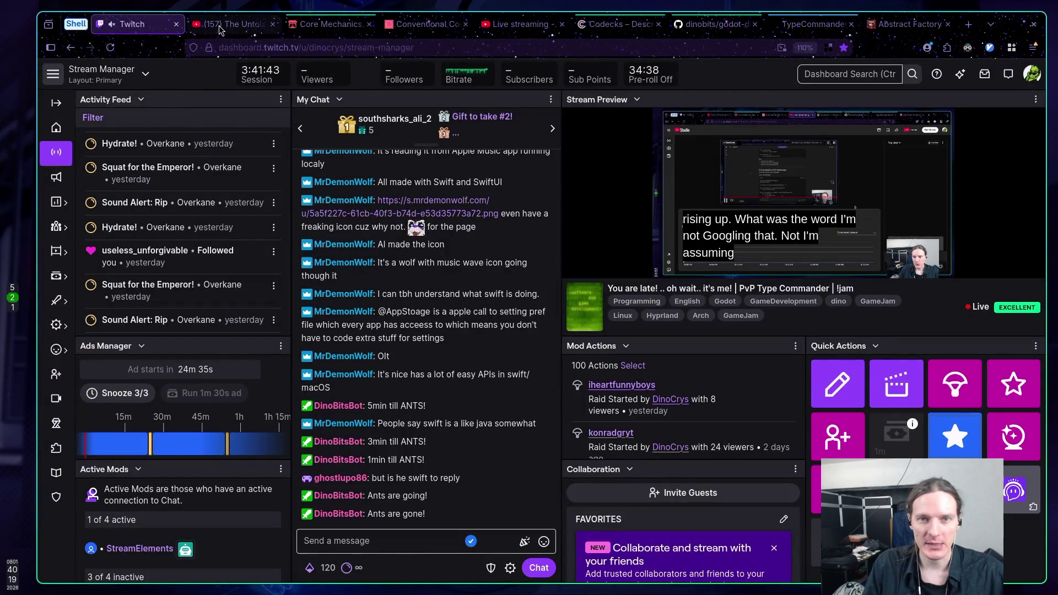
Switch back to the TypeCommander ChatGPT conversation at the FactoryRegistry section
{"action": "left_click", "coordinate": [809, 26]}
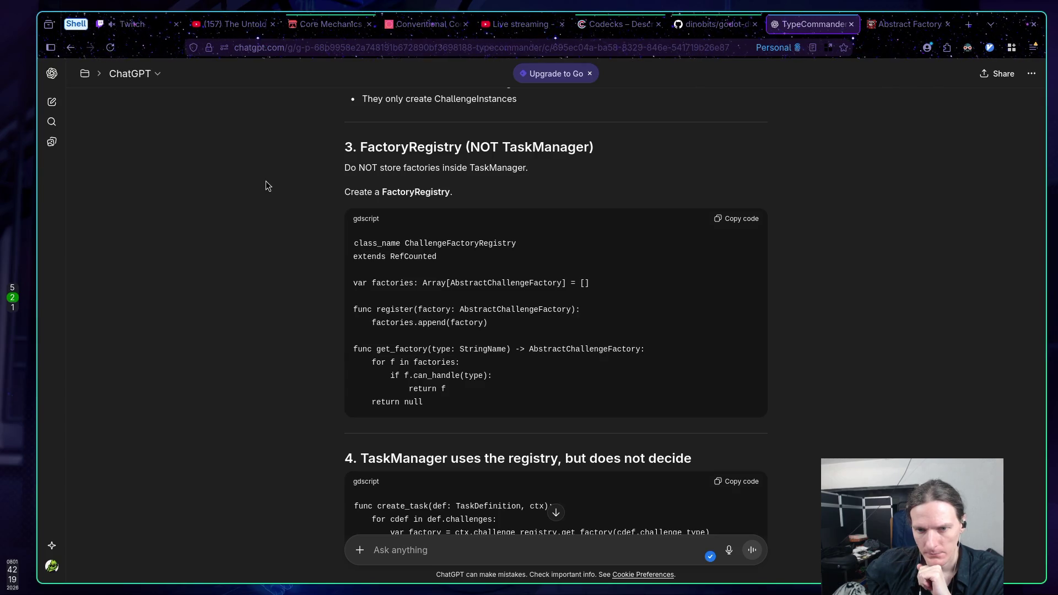
{"action": "scroll", "coordinate": [266, 190], "scroll_direction": "down", "scroll_amount": 3}
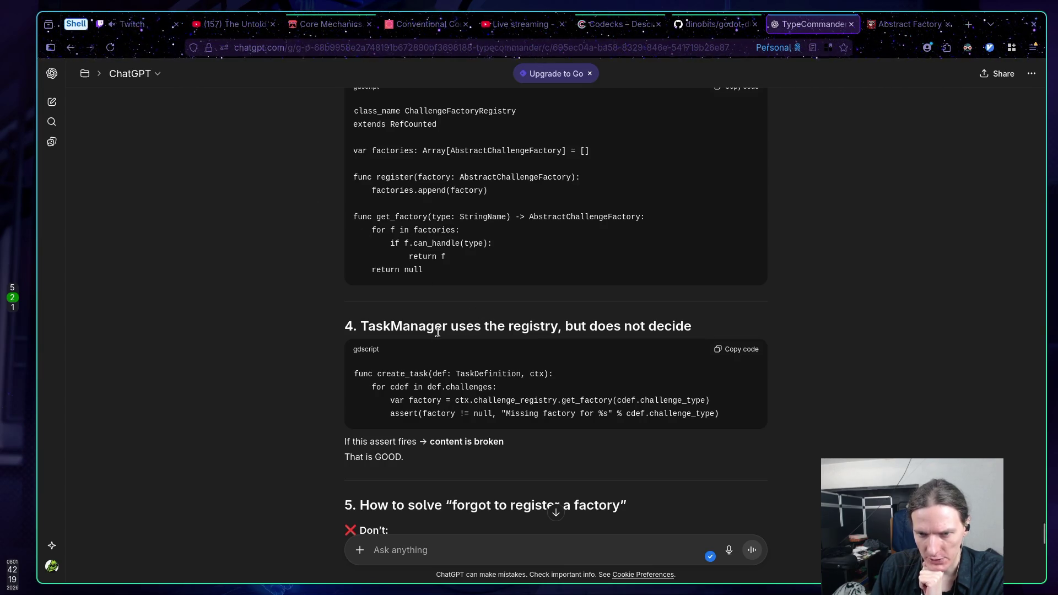
{"action": "scroll", "coordinate": [585, 417], "scroll_direction": "down", "scroll_amount": 1}
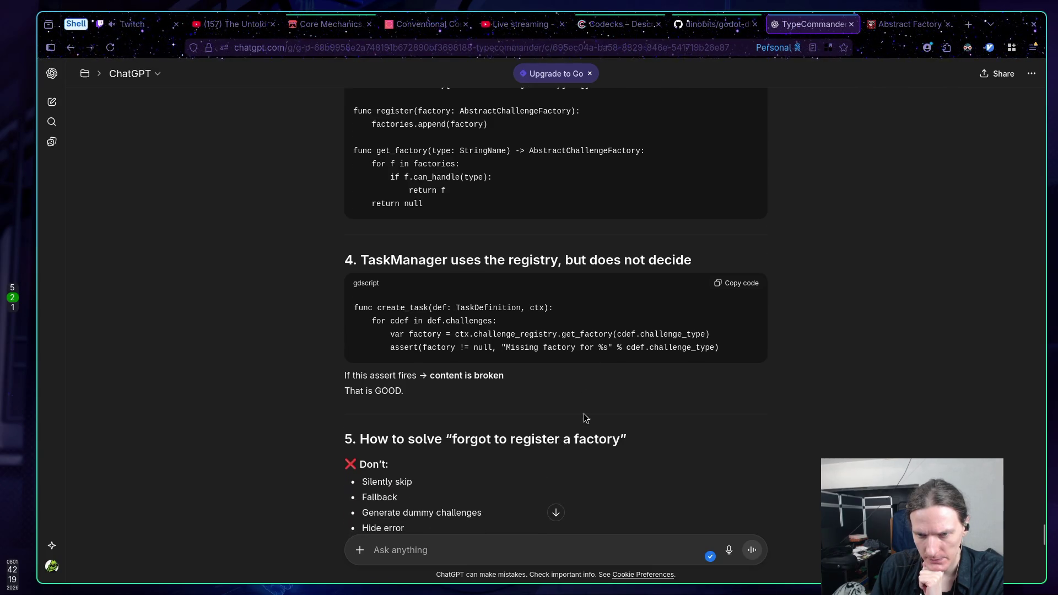
{"action": "scroll", "coordinate": [563, 406], "scroll_direction": "down", "scroll_amount": 1}
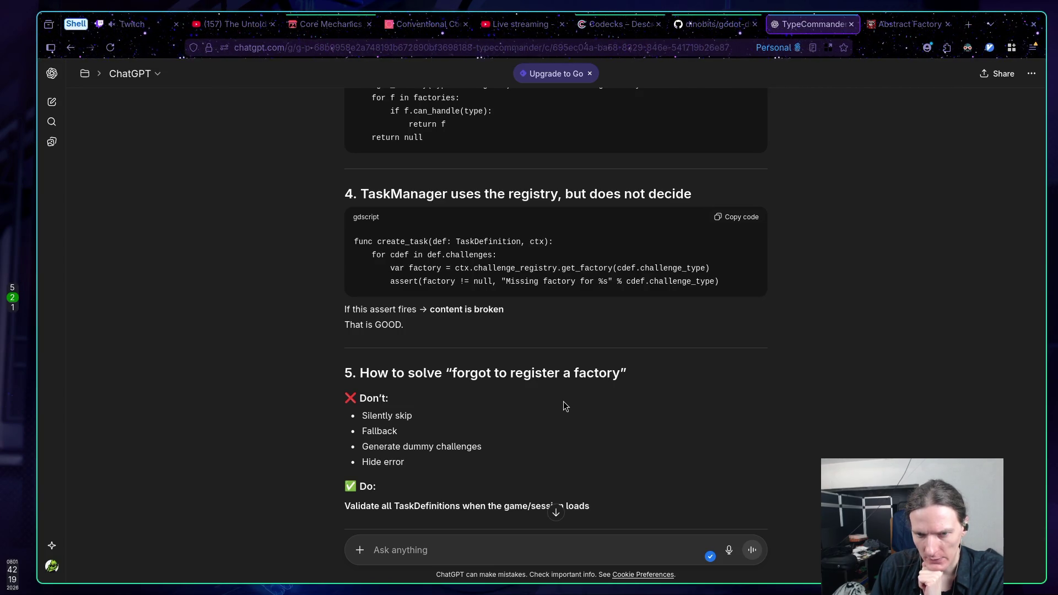
{"action": "scroll", "coordinate": [563, 402], "scroll_direction": "down", "scroll_amount": 1}
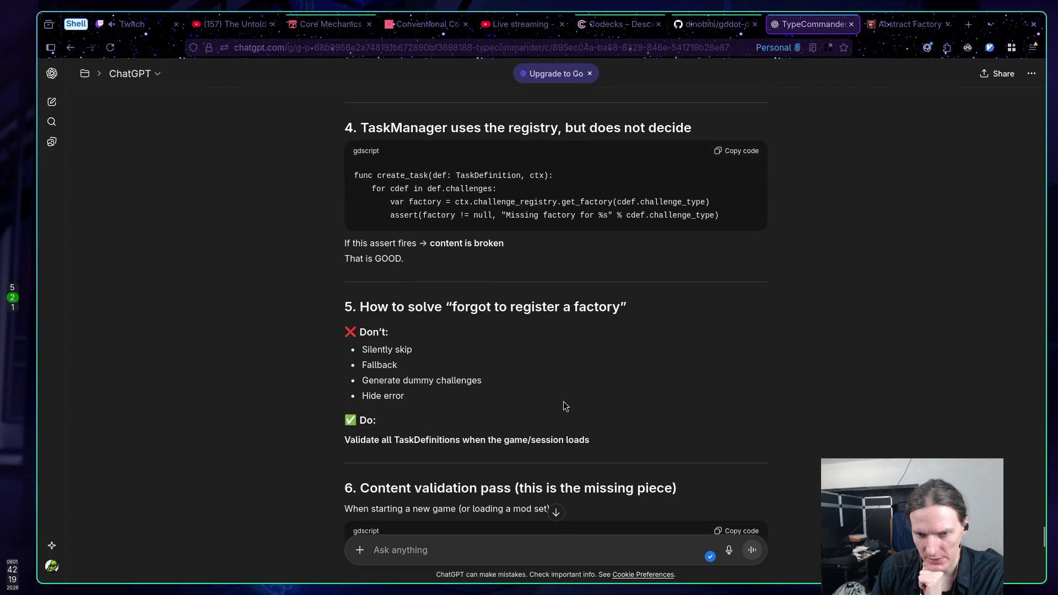
{"action": "scroll", "coordinate": [563, 405], "scroll_direction": "down", "scroll_amount": 1}
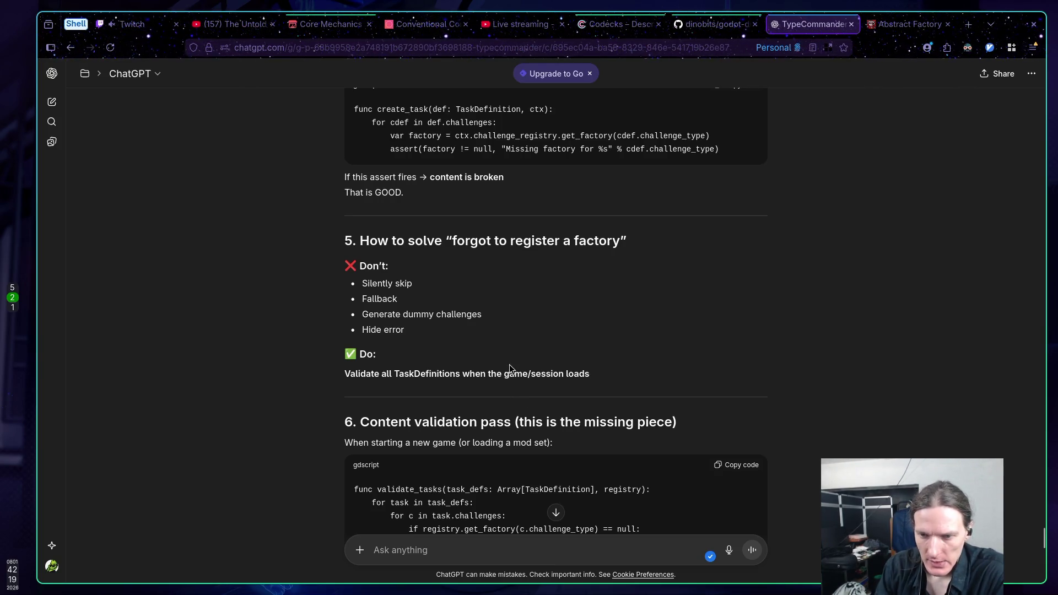
{"action": "scroll", "coordinate": [493, 334], "scroll_direction": "down", "scroll_amount": 1}
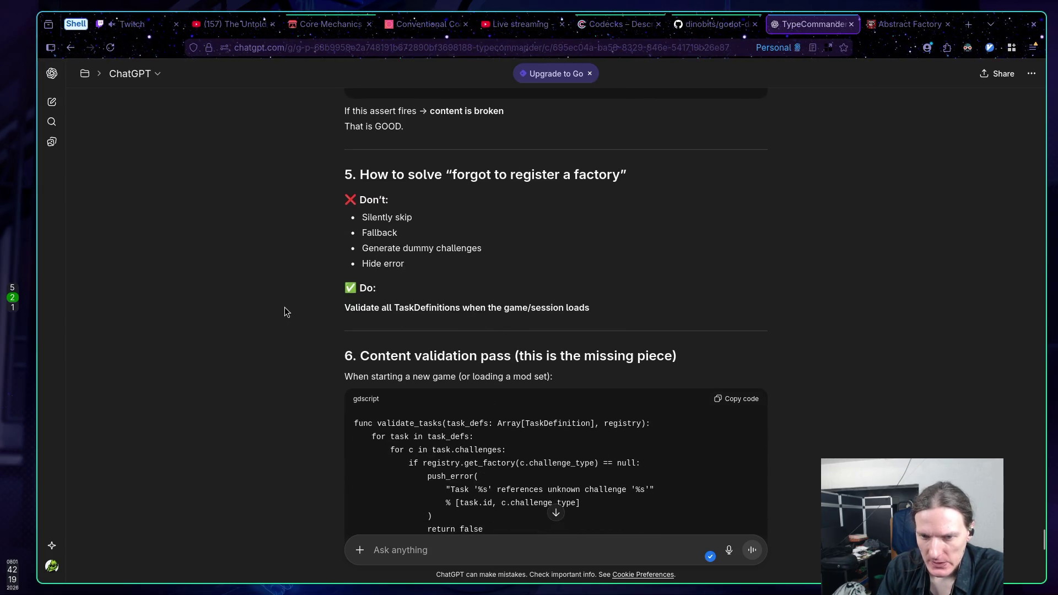
{"action": "scroll", "coordinate": [283, 306], "scroll_direction": "down", "scroll_amount": 2}
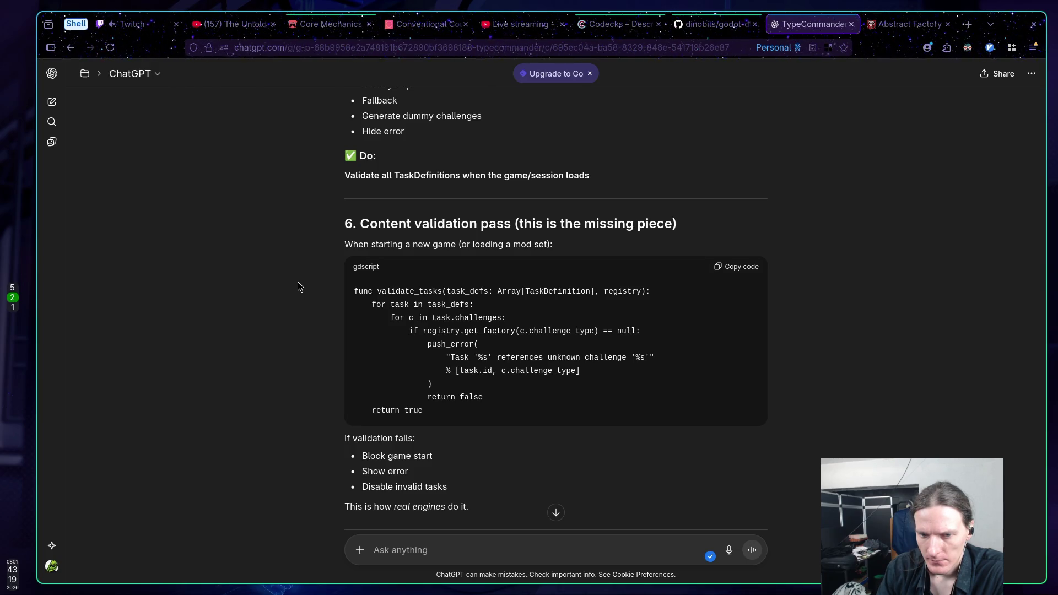
{"action": "scroll", "coordinate": [298, 283], "scroll_direction": "down", "scroll_amount": 1}
{"action": "scroll", "coordinate": [297, 282], "scroll_direction": "down", "scroll_amount": 2}
{"action": "scroll", "coordinate": [298, 286], "scroll_direction": "down", "scroll_amount": 1}
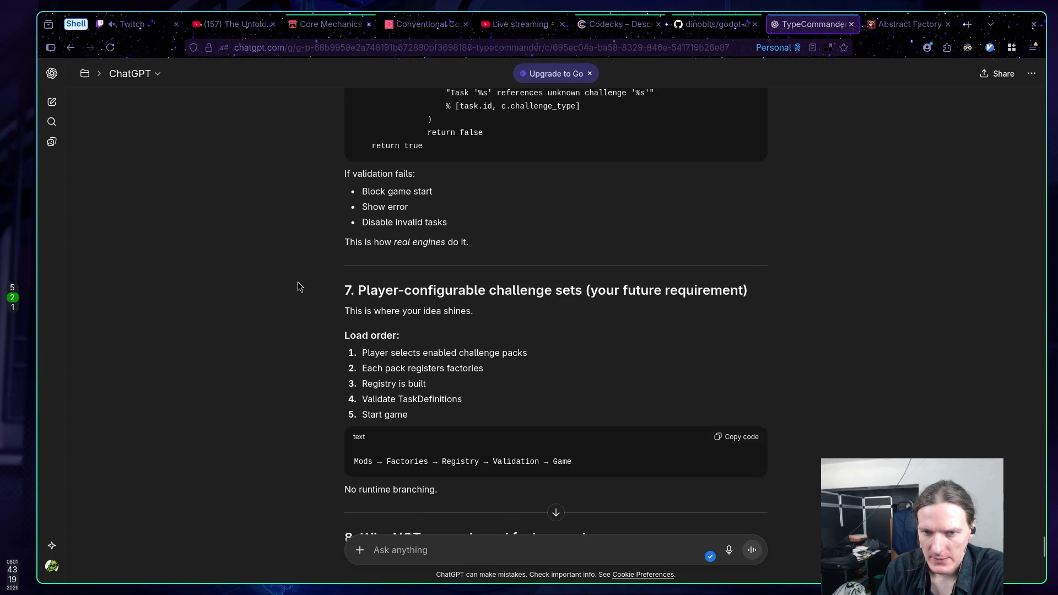
{"action": "left_click_drag", "start_coordinate": [374, 245], "coordinate": [490, 248]}
{"action": "left_click", "coordinate": [494, 247]}
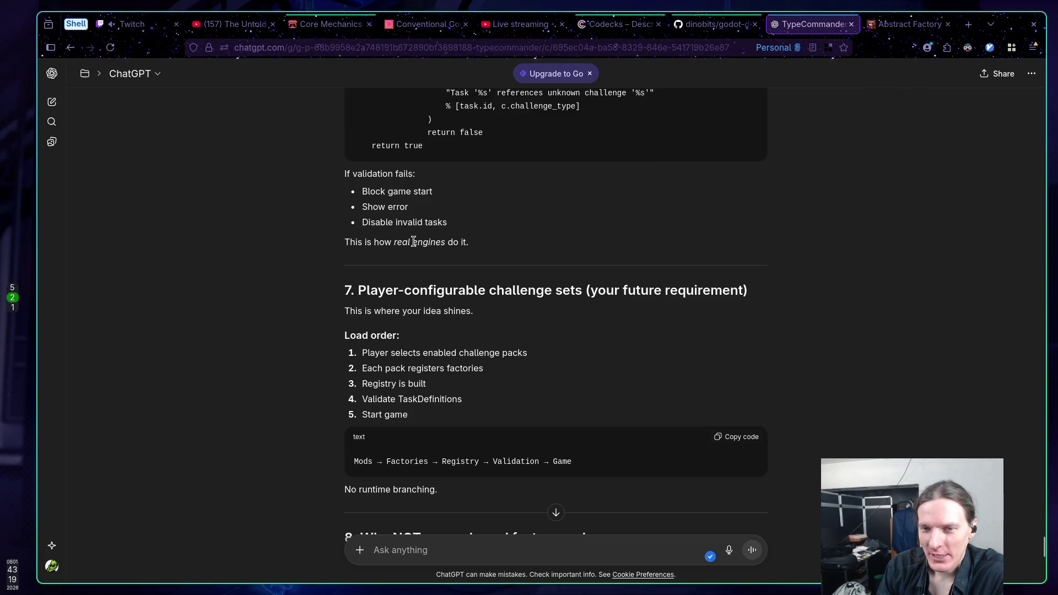
{"action": "left_click_drag", "start_coordinate": [410, 242], "coordinate": [473, 242]}
{"action": "left_click", "coordinate": [515, 246]}
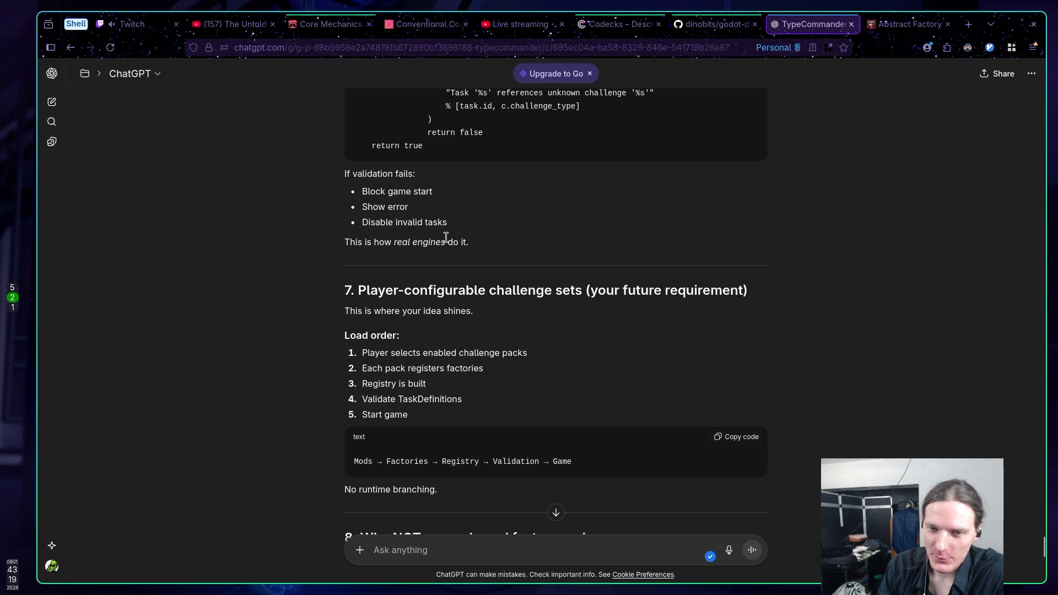
{"action": "scroll", "coordinate": [335, 233], "scroll_direction": "down", "scroll_amount": 2}
{"action": "scroll", "coordinate": [300, 224], "scroll_direction": "down", "scroll_amount": 1}
{"action": "scroll", "coordinate": [300, 220], "scroll_direction": "up", "scroll_amount": 3}
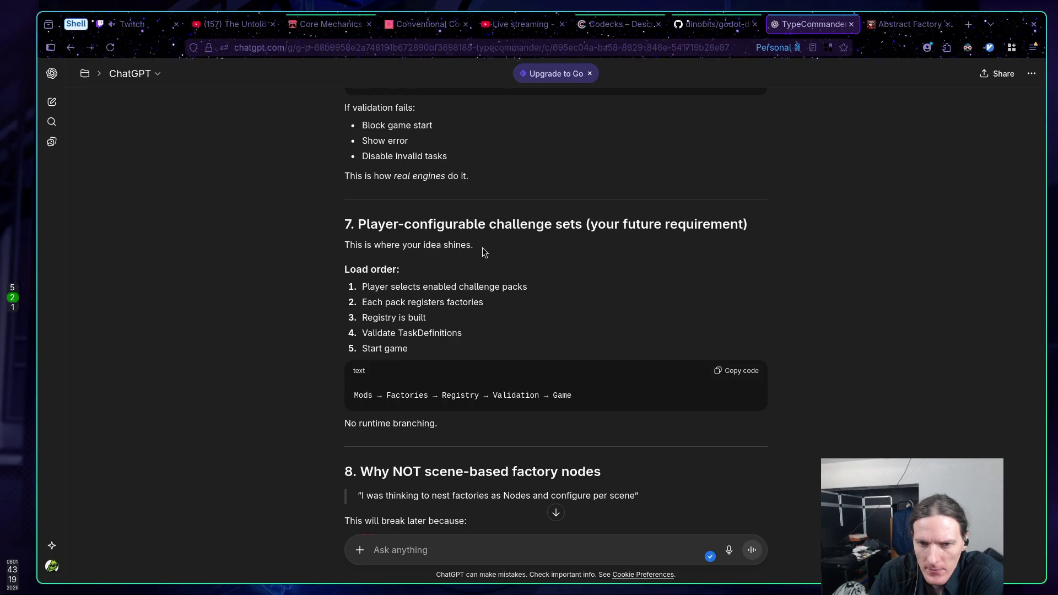
{"action": "scroll", "coordinate": [482, 248], "scroll_direction": "down", "scroll_amount": 2}
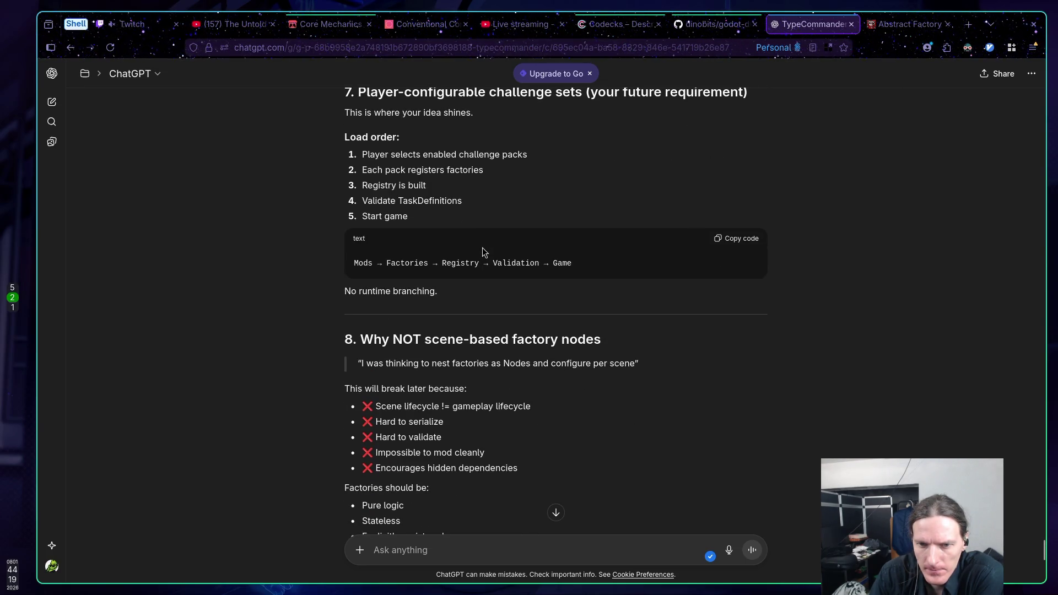
{"action": "scroll", "coordinate": [483, 251], "scroll_direction": "down", "scroll_amount": 3}
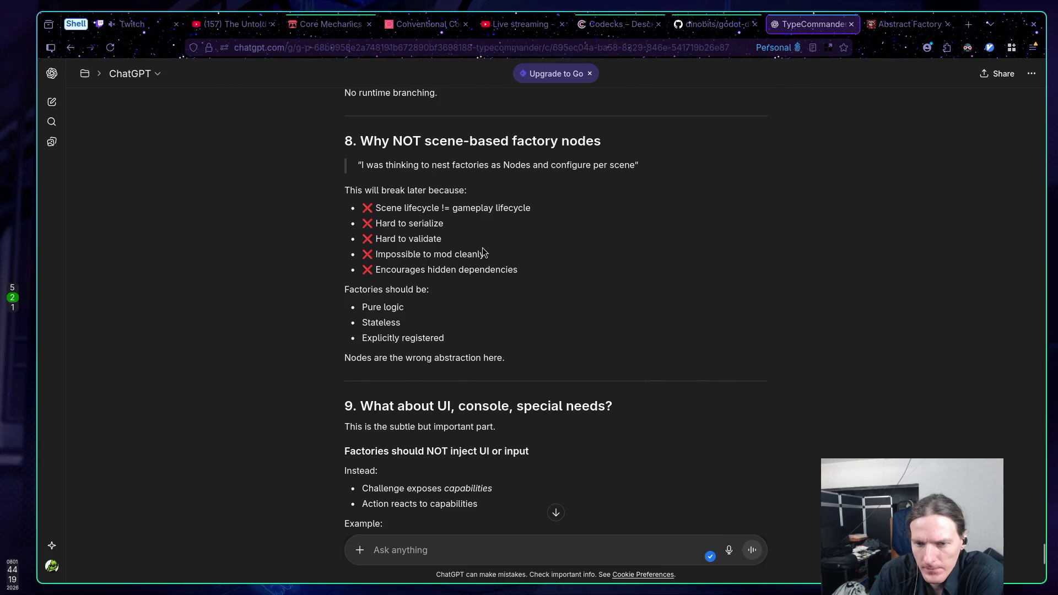
{"action": "scroll", "coordinate": [483, 251], "scroll_direction": "down", "scroll_amount": 1}
{"action": "scroll", "coordinate": [483, 251], "scroll_direction": "down", "scroll_amount": 1}
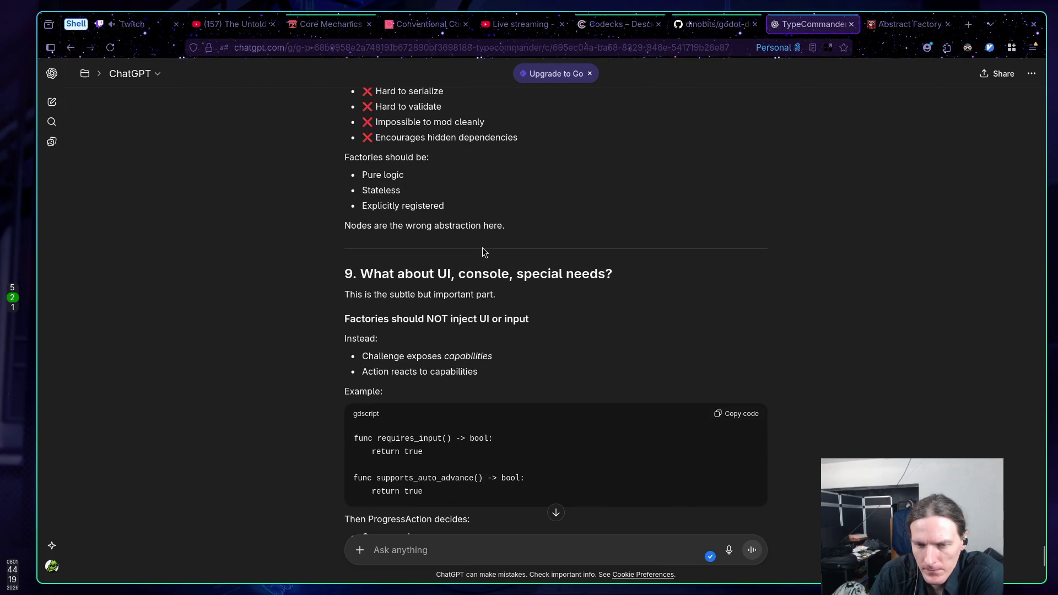
{"action": "scroll", "coordinate": [483, 251], "scroll_direction": "down", "scroll_amount": 2}
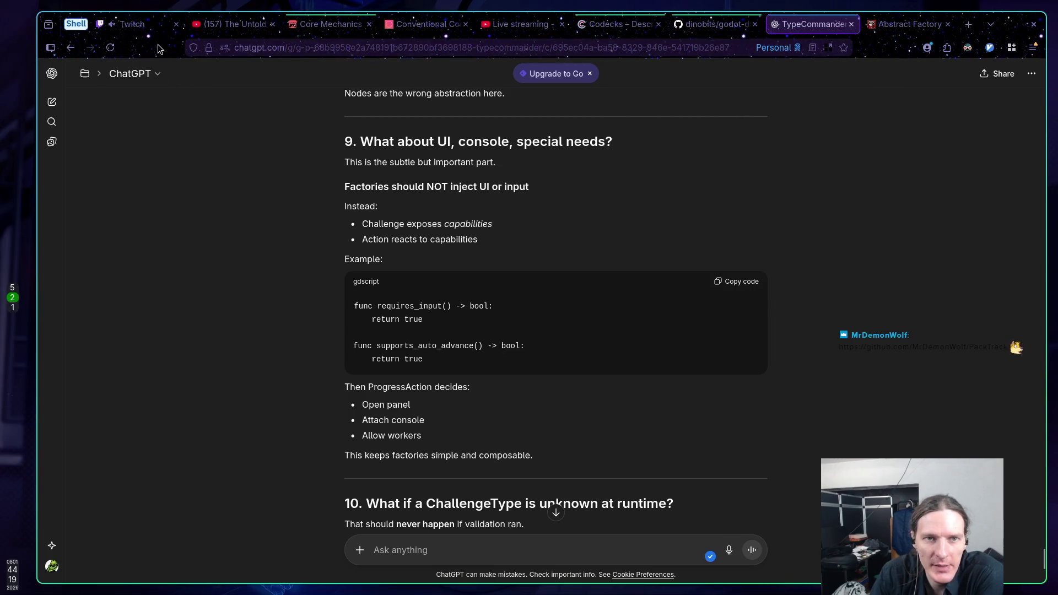
Open the PackTrack GitHub link from Twitch chat in a new tab and view it
{"action": "left_click", "coordinate": [135, 24]}
{"action": "middle_click", "coordinate": [416, 500]}
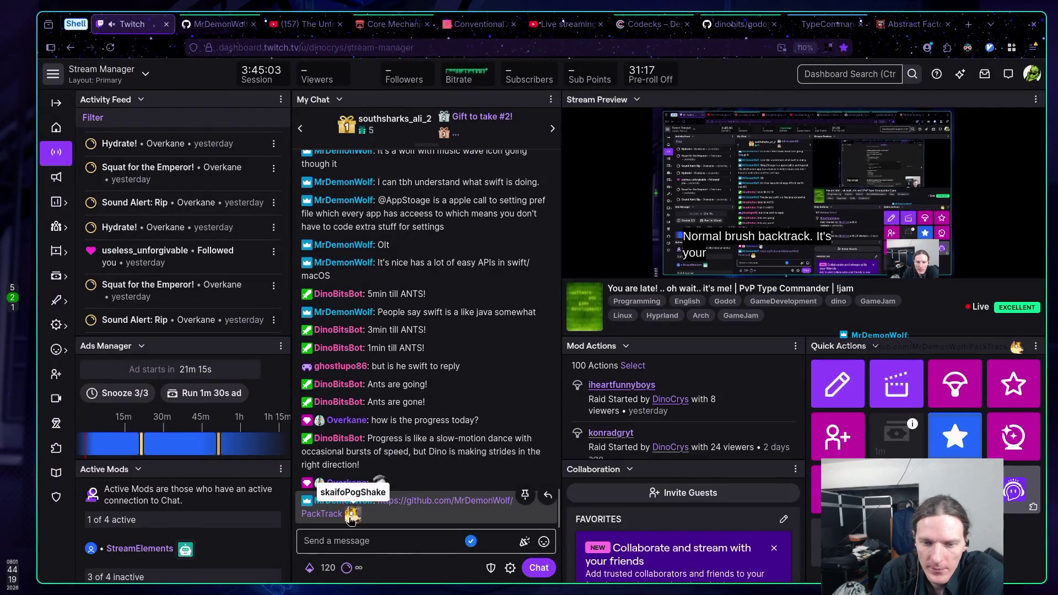
{"action": "left_click", "coordinate": [223, 28]}
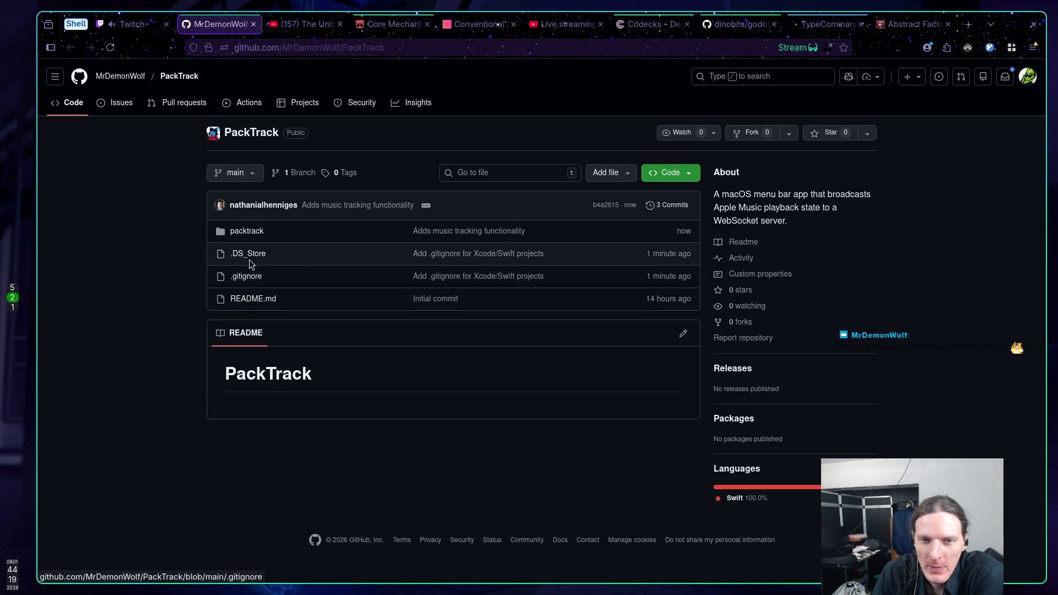
Point out the committed .DS_Store file and open the inner packtrack/packtrack source folder
{"action": "mouse_move", "coordinate": [306, 258]}
{"action": "left_mouse_down"}
{"action": "mouse_move", "coordinate": [231, 254]}
{"action": "mouse_move", "coordinate": [350, 260]}
{"action": "mouse_move", "coordinate": [243, 274]}
{"action": "mouse_move", "coordinate": [231, 254]}
{"action": "left_mouse_up"}
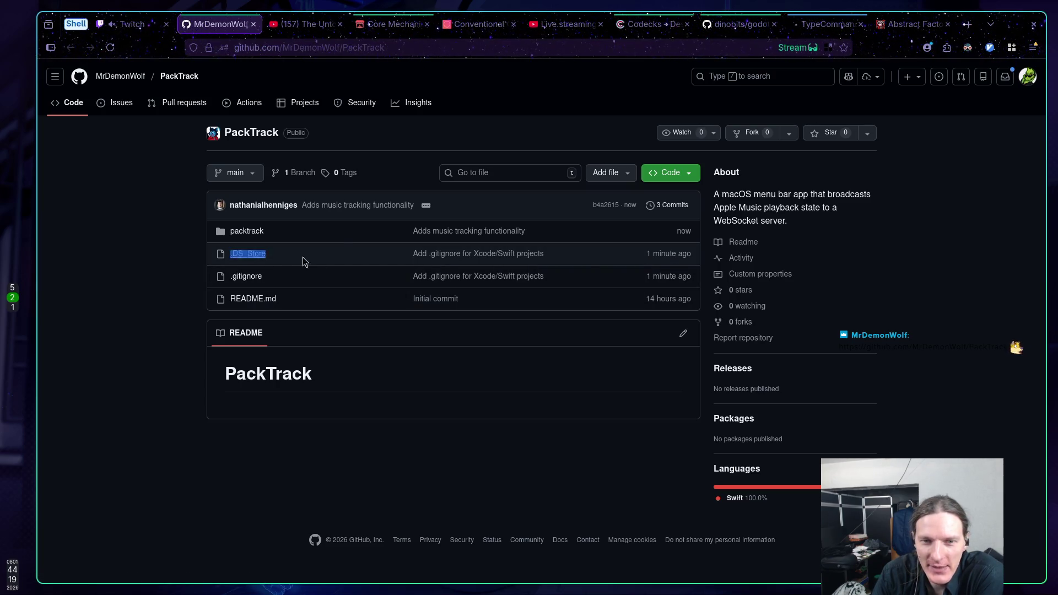
{"action": "left_click", "coordinate": [247, 232]}
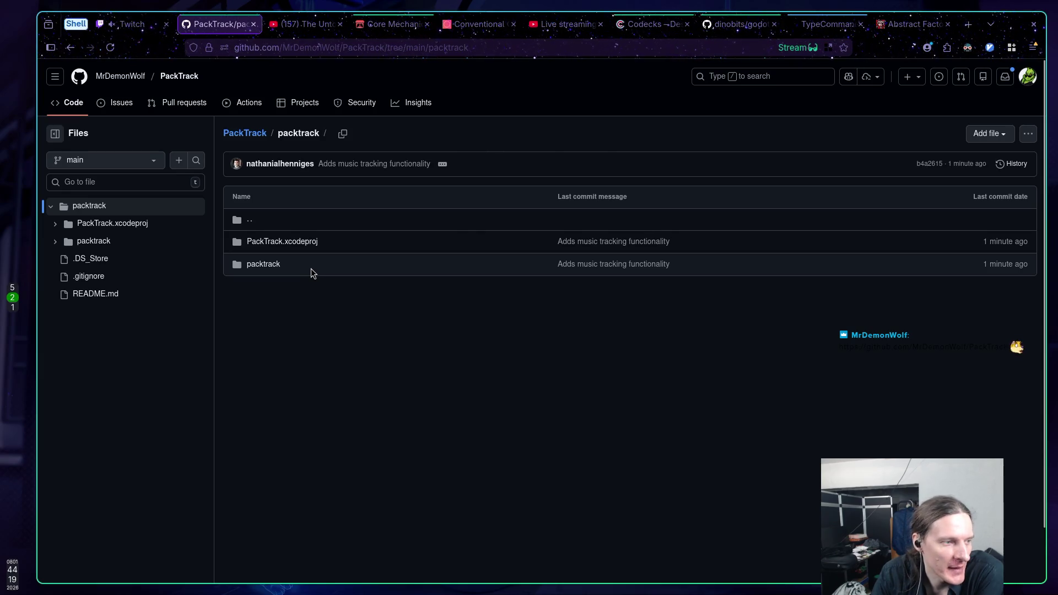
{"action": "left_click", "coordinate": [257, 267]}
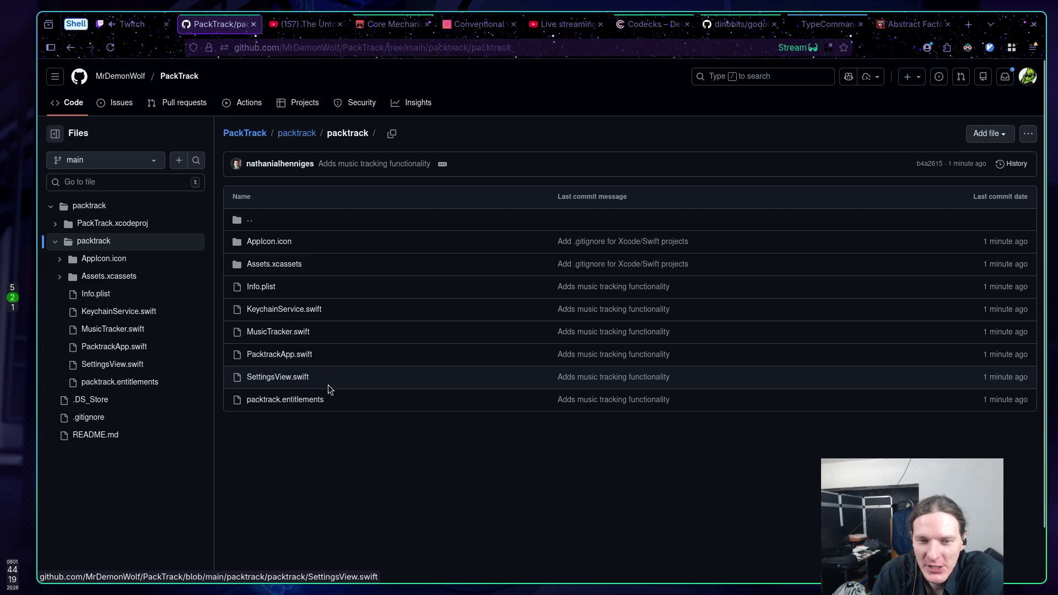
Read KeychainService.swift's keychain comments, then go back and open MusicTracker.swift
{"action": "left_click", "coordinate": [278, 309]}
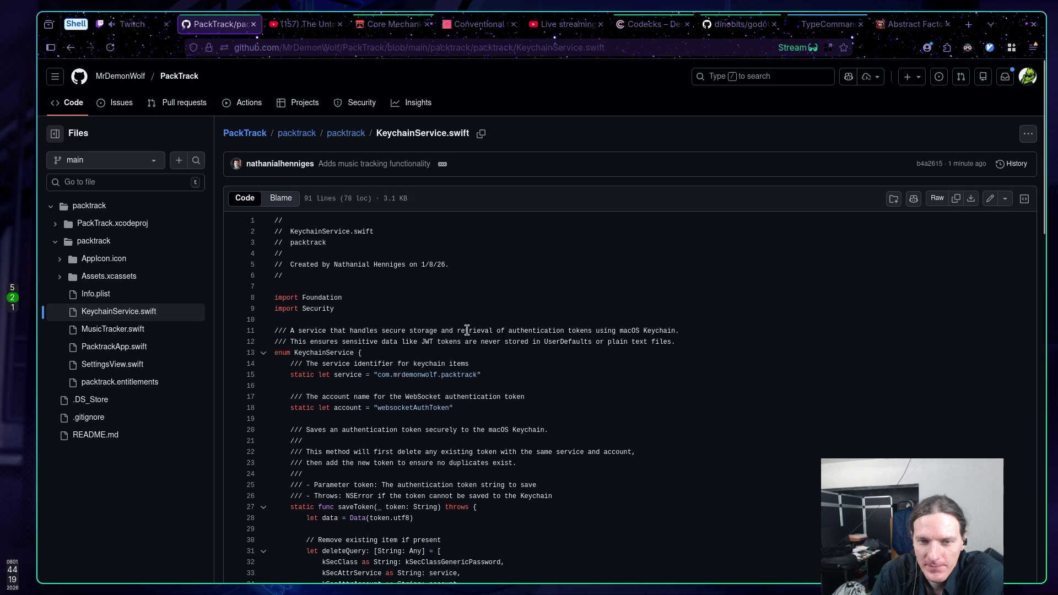
{"action": "scroll", "coordinate": [466, 329], "scroll_direction": "down", "scroll_amount": 4}
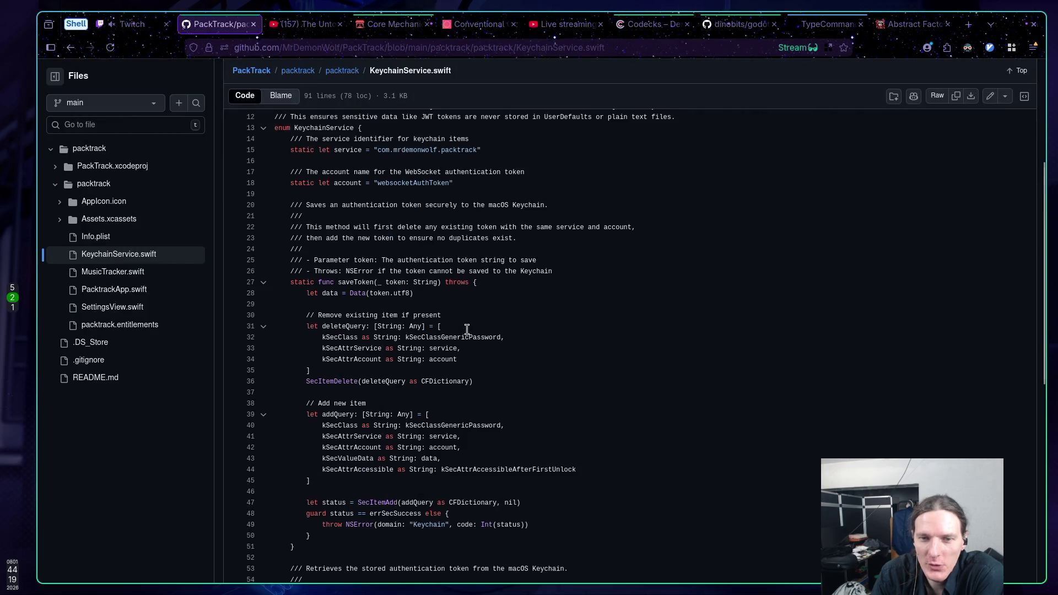
{"action": "scroll", "coordinate": [466, 328], "scroll_direction": "down", "scroll_amount": 9}
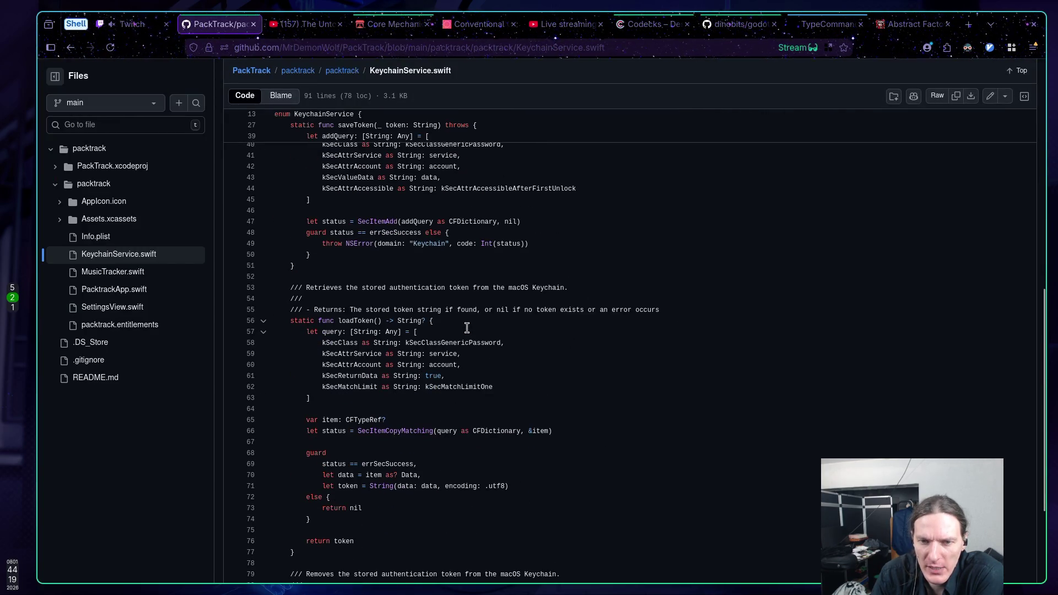
{"action": "scroll", "coordinate": [466, 327], "scroll_direction": "down", "scroll_amount": 4}
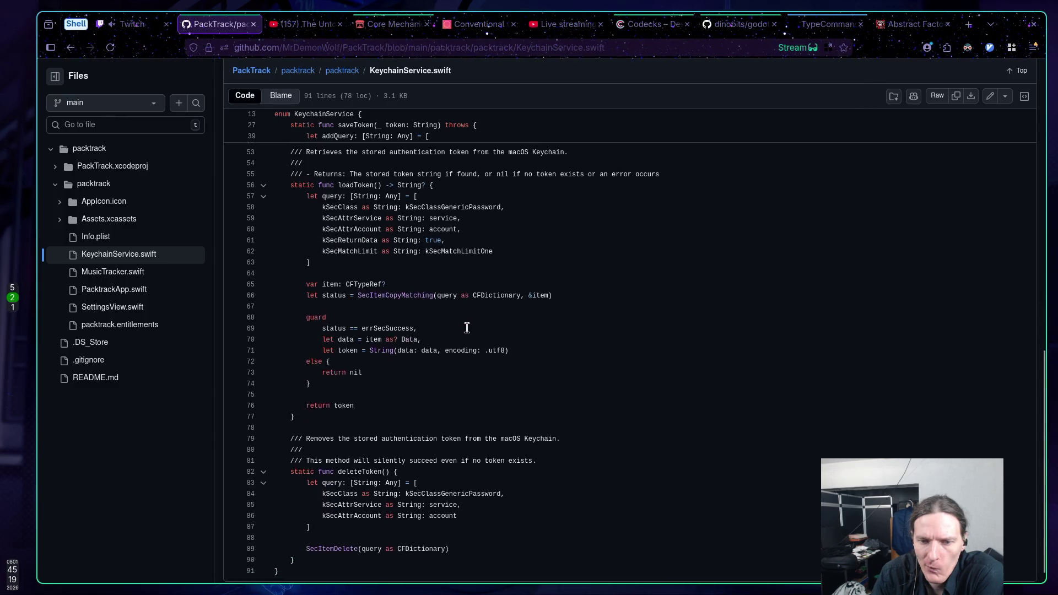
{"action": "scroll", "coordinate": [467, 328], "scroll_direction": "up", "scroll_amount": 18}
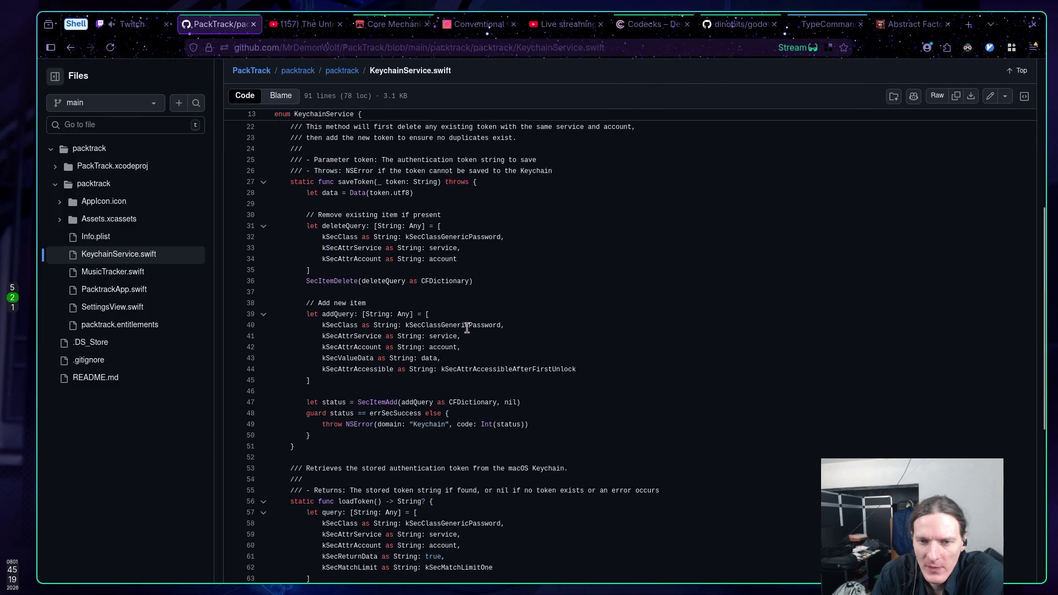
{"action": "left_click_drag", "start_coordinate": [275, 331], "coordinate": [336, 342]}
{"action": "left_click", "coordinate": [326, 352]}
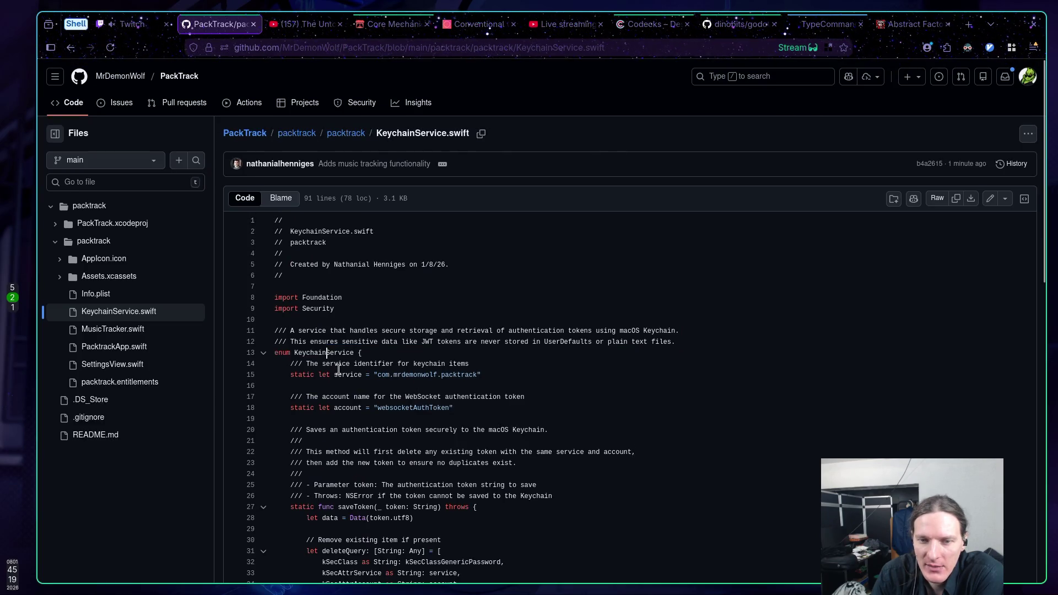
{"action": "key", "text": "alt+Left"}
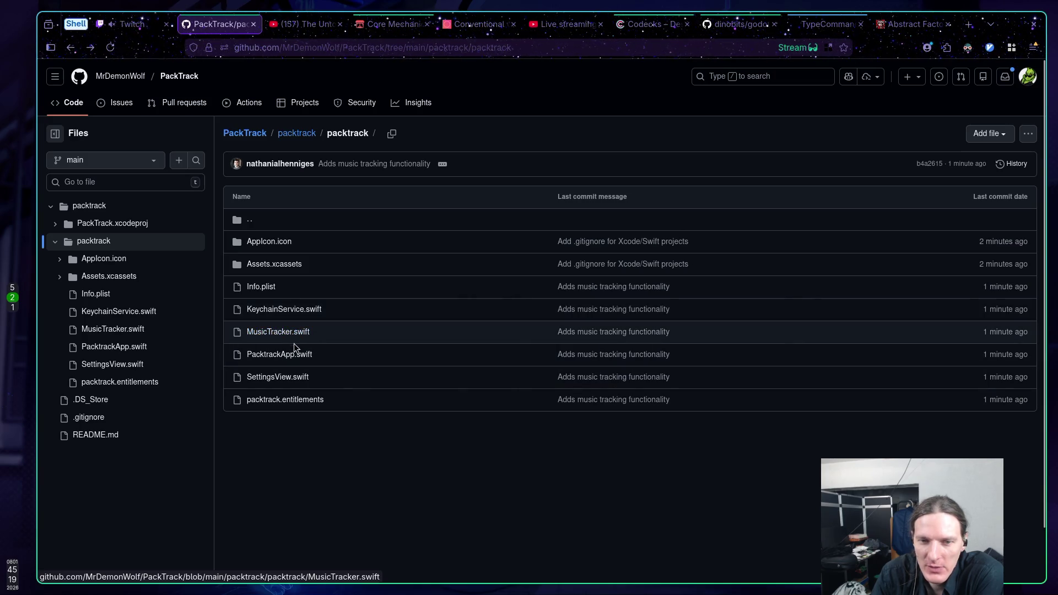
{"action": "left_click", "coordinate": [282, 333]}
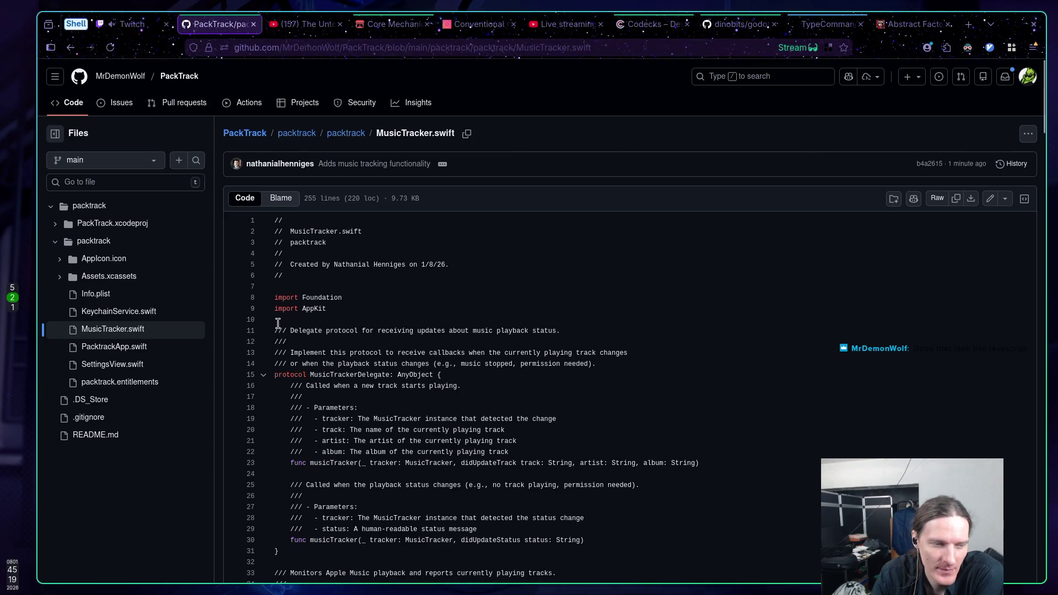
{"action": "scroll", "coordinate": [376, 331], "scroll_direction": "down", "scroll_amount": 4}
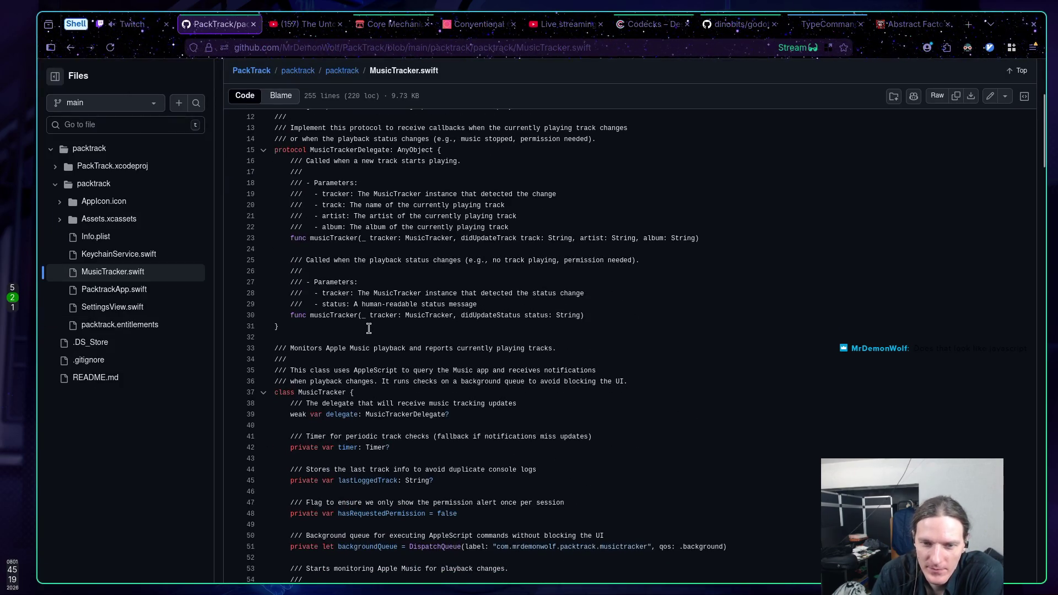
{"action": "scroll", "coordinate": [363, 327], "scroll_direction": "down", "scroll_amount": 3}
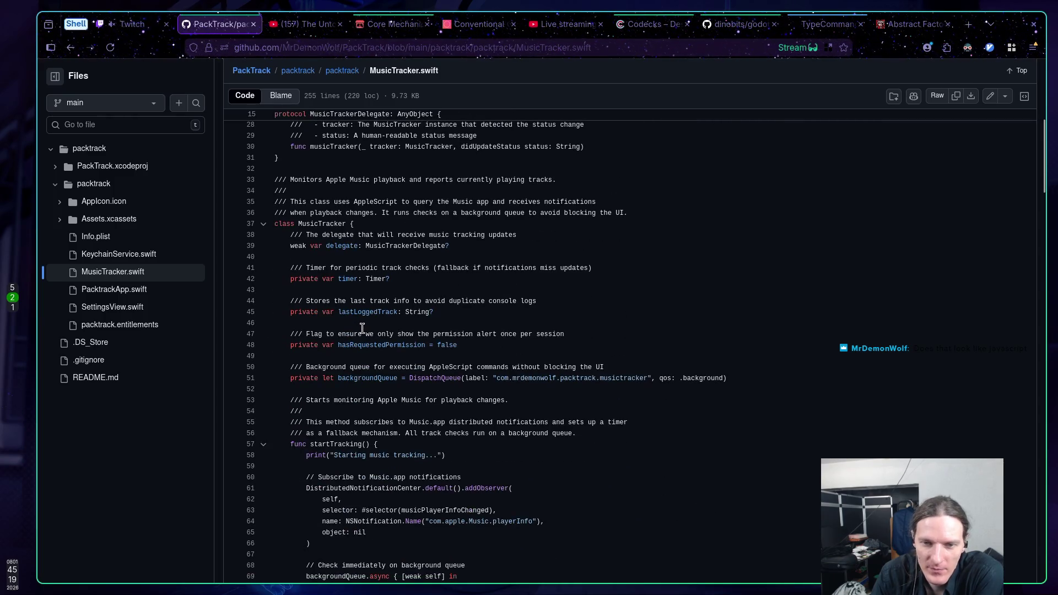
{"action": "left_click", "coordinate": [418, 313]}
{"action": "left_click_drag", "start_coordinate": [429, 312], "coordinate": [455, 312]}
{"action": "left_click", "coordinate": [463, 345]}
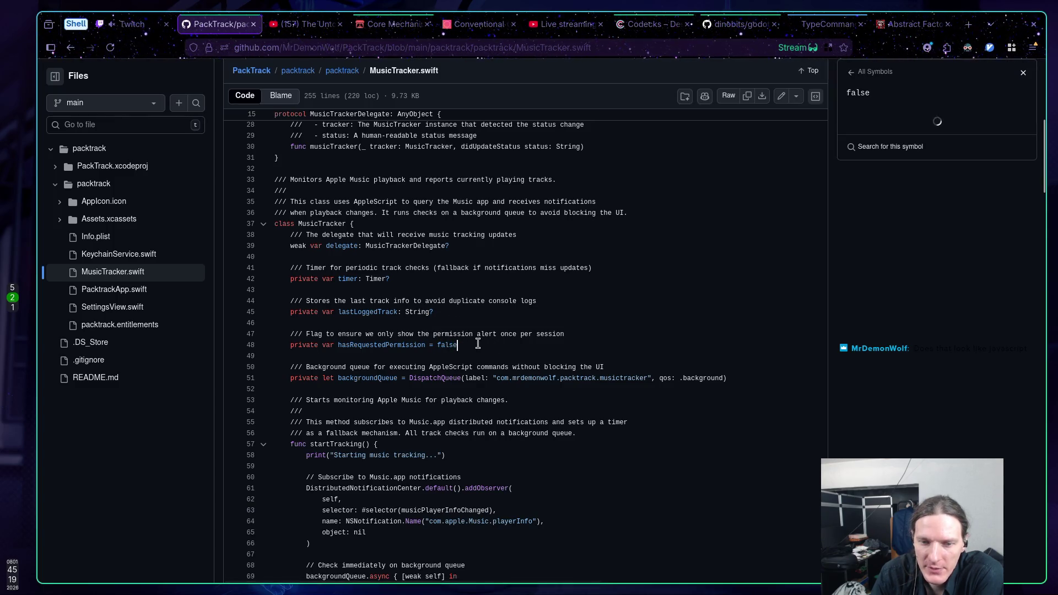
{"action": "scroll", "coordinate": [477, 343], "scroll_direction": "down", "scroll_amount": 5}
{"action": "scroll", "coordinate": [474, 342], "scroll_direction": "up", "scroll_amount": 2}
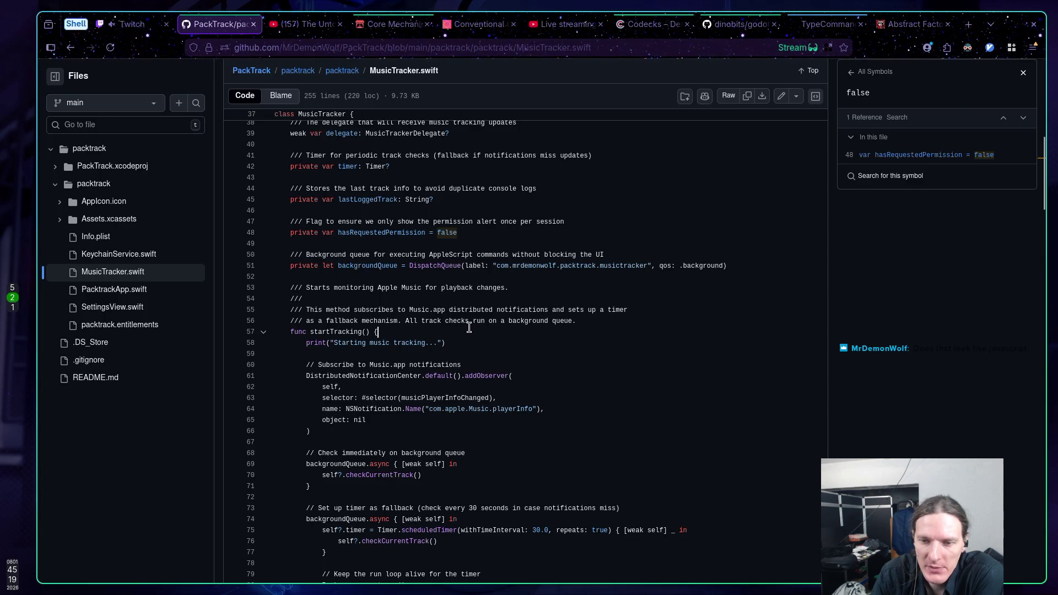
{"action": "scroll", "coordinate": [468, 328], "scroll_direction": "down", "scroll_amount": 12}
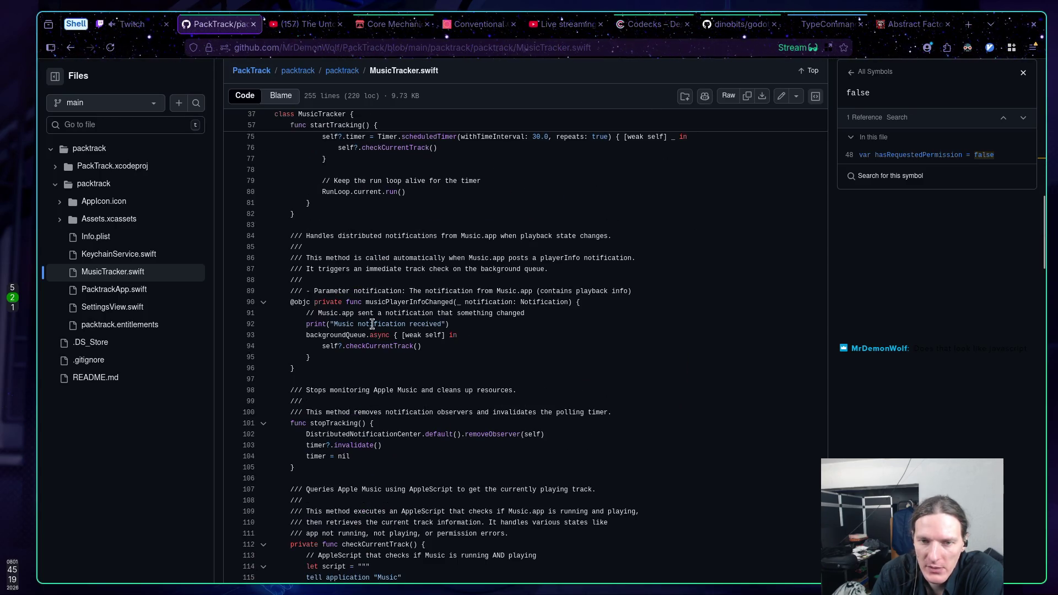
{"action": "double_click", "coordinate": [296, 306]}
{"action": "key", "text": "shift+Right"}
{"action": "key", "text": "shift+Right"}
{"action": "key", "text": "shift+Right"}
{"action": "key", "text": "Down"}
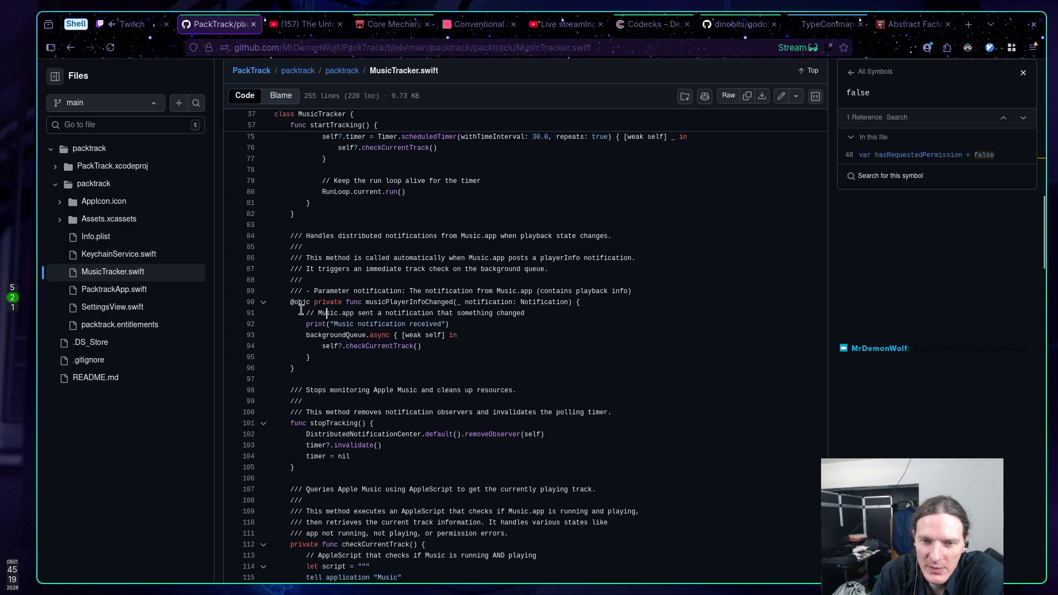
{"action": "left_click_drag", "start_coordinate": [288, 304], "coordinate": [378, 304]}
{"action": "left_click", "coordinate": [351, 316]}
{"action": "left_click", "coordinate": [378, 303]}
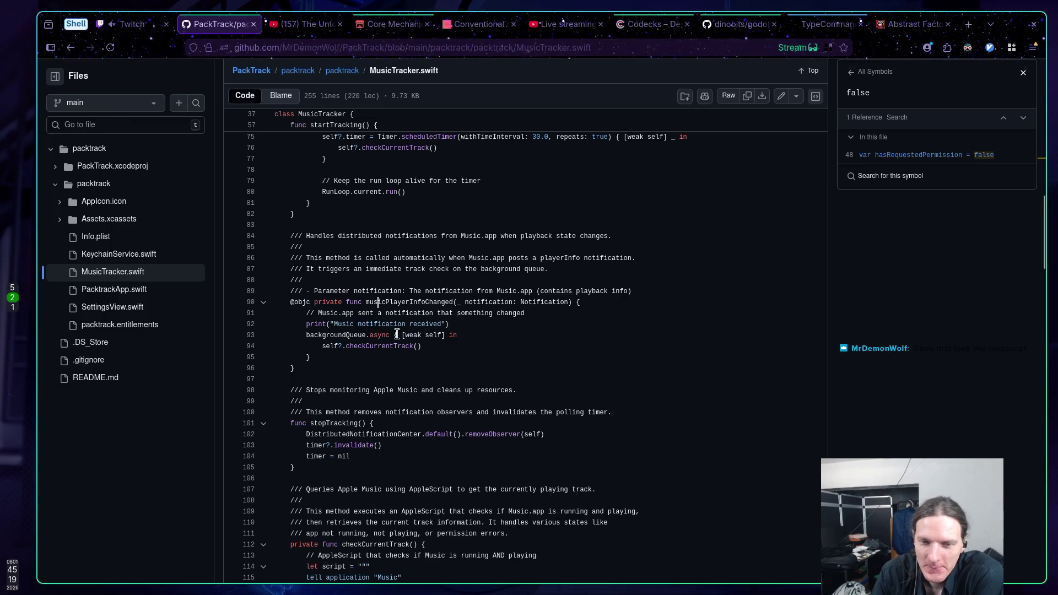
{"action": "scroll", "coordinate": [397, 334], "scroll_direction": "down", "scroll_amount": 2}
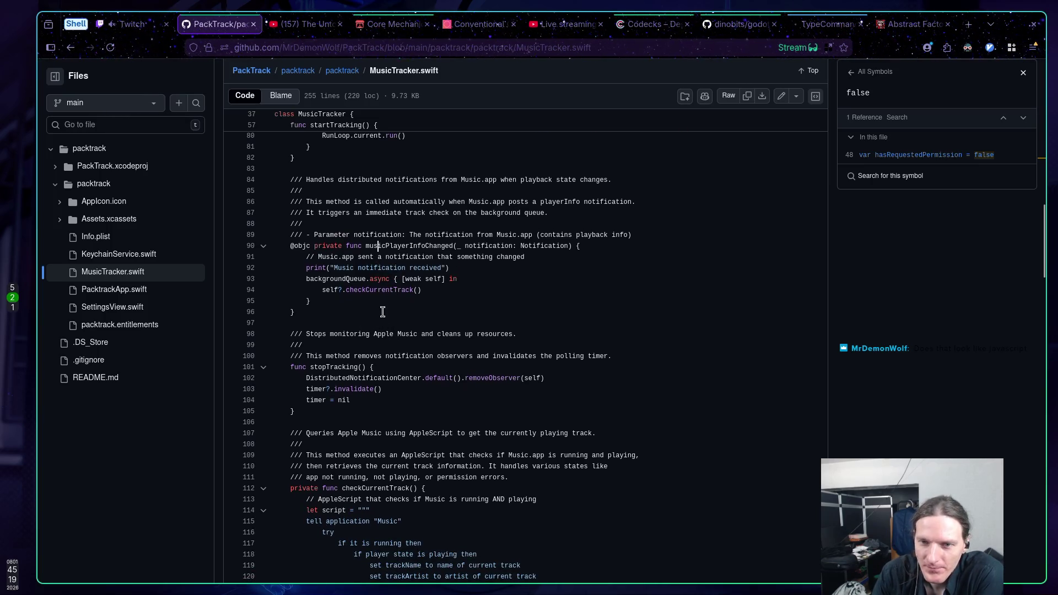
{"action": "left_click_drag", "start_coordinate": [286, 243], "coordinate": [323, 249]}
{"action": "left_click", "coordinate": [358, 263]}
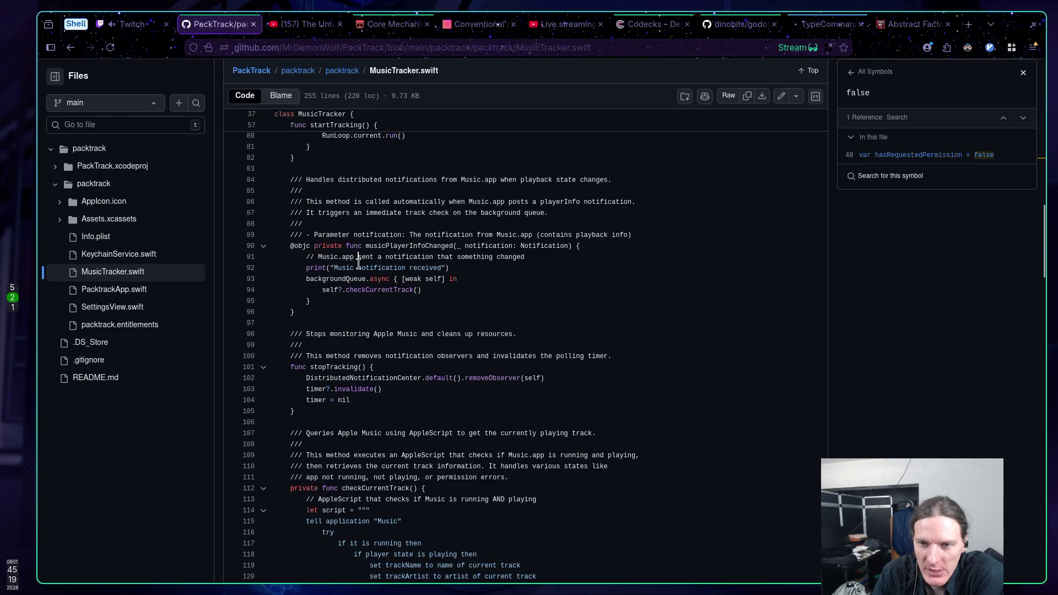
{"action": "scroll", "coordinate": [357, 267], "scroll_direction": "down", "scroll_amount": 5}
{"action": "scroll", "coordinate": [339, 273], "scroll_direction": "down", "scroll_amount": 3}
{"action": "left_click_drag", "start_coordinate": [331, 382], "coordinate": [305, 185]}
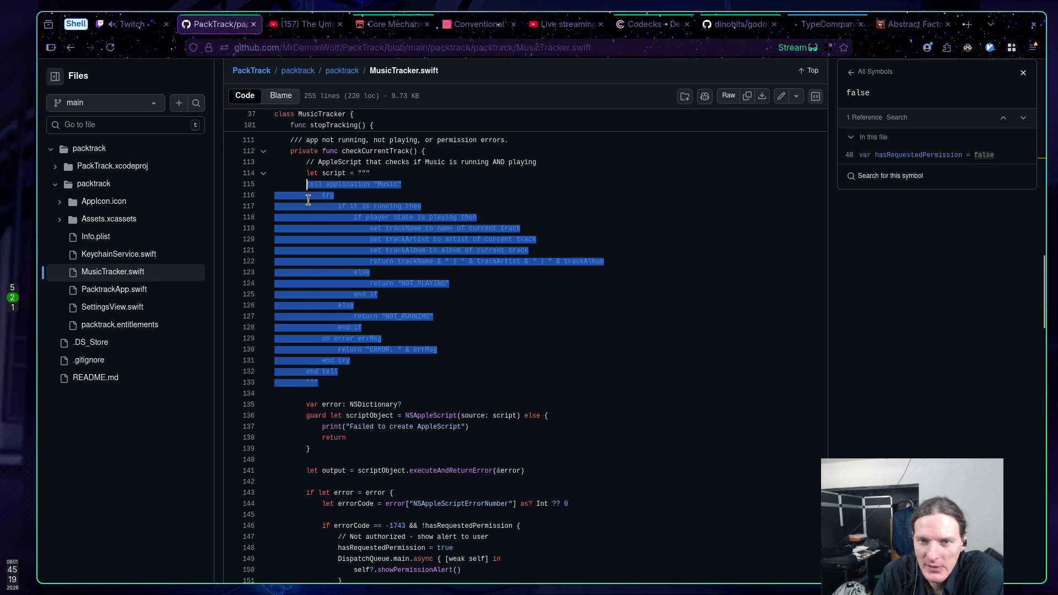
Look up the definition and references of the script field on line 114
{"action": "left_click", "coordinate": [411, 241]}
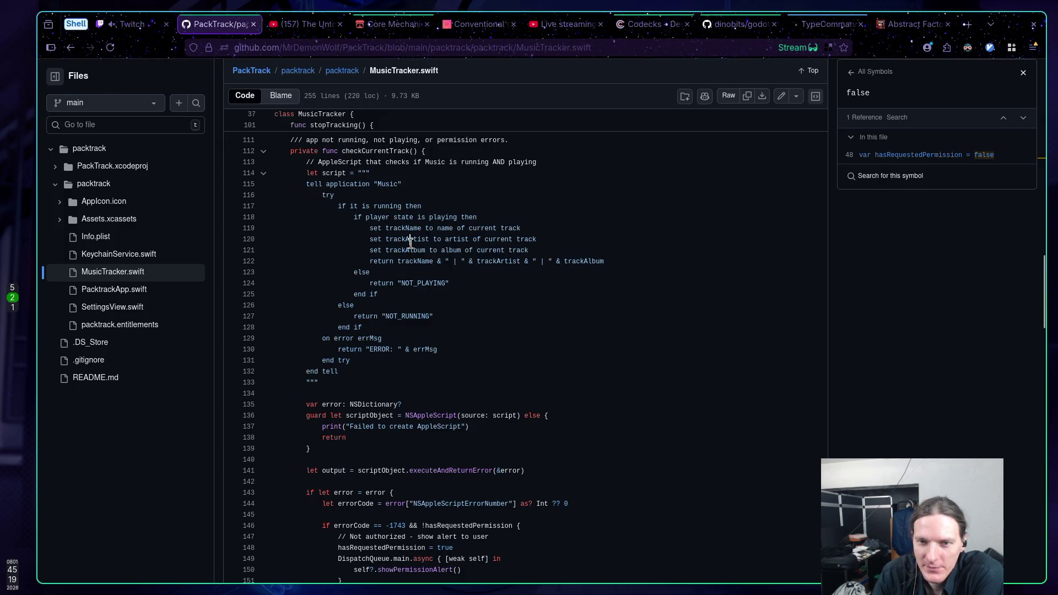
{"action": "scroll", "coordinate": [440, 279], "scroll_direction": "up", "scroll_amount": 1}
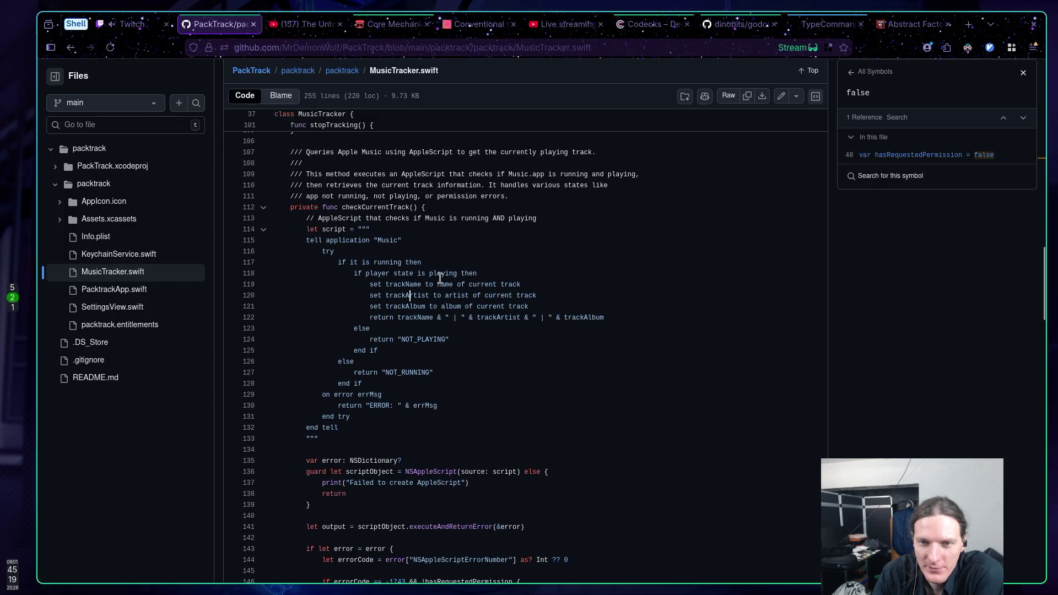
{"action": "left_click", "coordinate": [335, 229]}
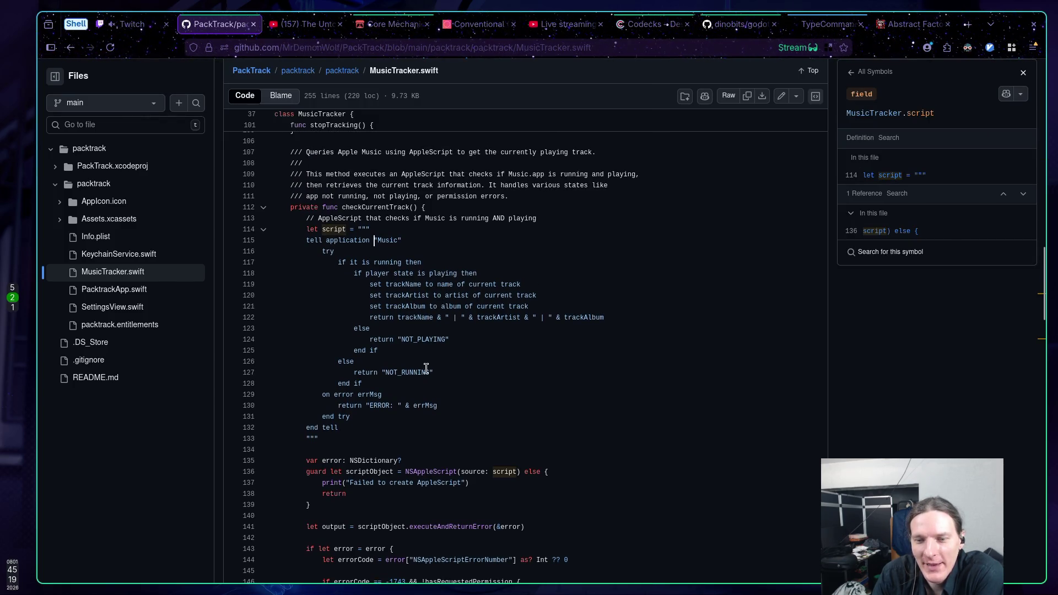
Read through the AppleScript block spanning lines 114 to 132
{"action": "left_click_drag", "start_coordinate": [426, 365], "coordinate": [424, 383]}
{"action": "left_click", "coordinate": [417, 368]}
{"action": "mouse_move", "coordinate": [384, 433]}
{"action": "left_mouse_down"}
{"action": "mouse_move", "coordinate": [309, 359]}
{"action": "mouse_move", "coordinate": [314, 290]}
{"action": "left_mouse_up"}
{"action": "left_click", "coordinate": [321, 295]}
{"action": "mouse_move", "coordinate": [346, 434]}
{"action": "left_mouse_down"}
{"action": "mouse_move", "coordinate": [314, 220]}
{"action": "mouse_move", "coordinate": [308, 229]}
{"action": "left_mouse_up"}
{"action": "left_click", "coordinate": [308, 229]}
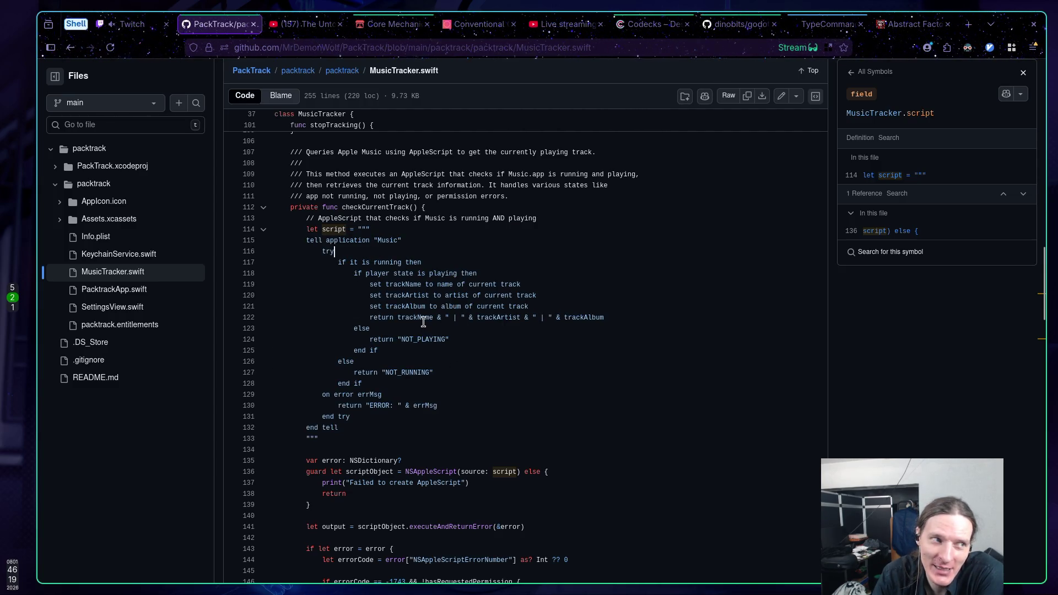
Scroll further down MusicTracker.swift and back up toward the top
{"action": "scroll", "coordinate": [418, 286], "scroll_direction": "down", "scroll_amount": 10}
{"action": "scroll", "coordinate": [419, 284], "scroll_direction": "down", "scroll_amount": 3}
{"action": "scroll", "coordinate": [419, 283], "scroll_direction": "down", "scroll_amount": 4}
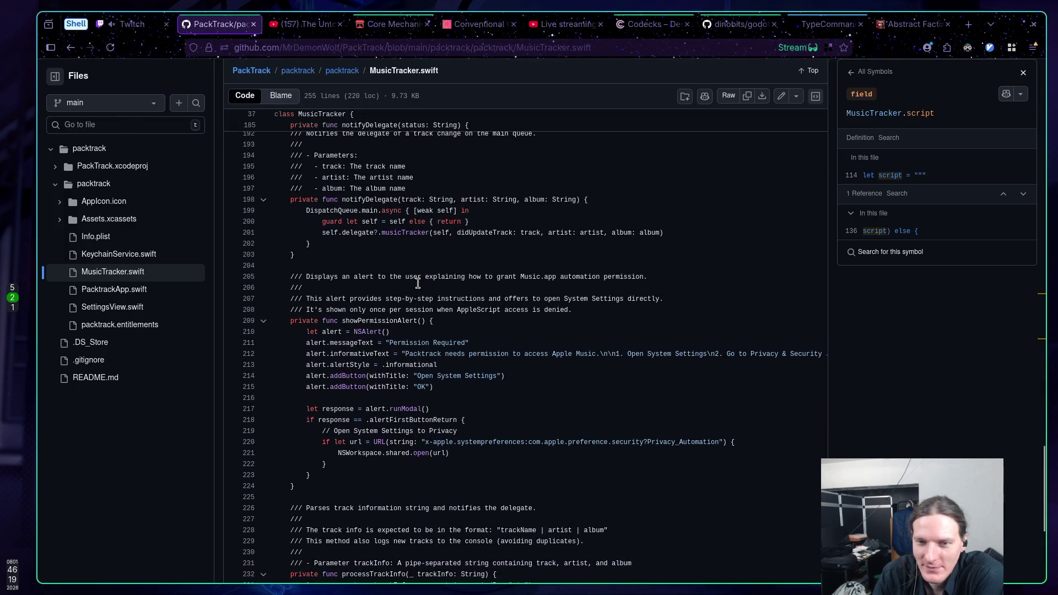
{"action": "scroll", "coordinate": [417, 283], "scroll_direction": "down", "scroll_amount": 5}
{"action": "scroll", "coordinate": [418, 283], "scroll_direction": "up", "scroll_amount": 20}
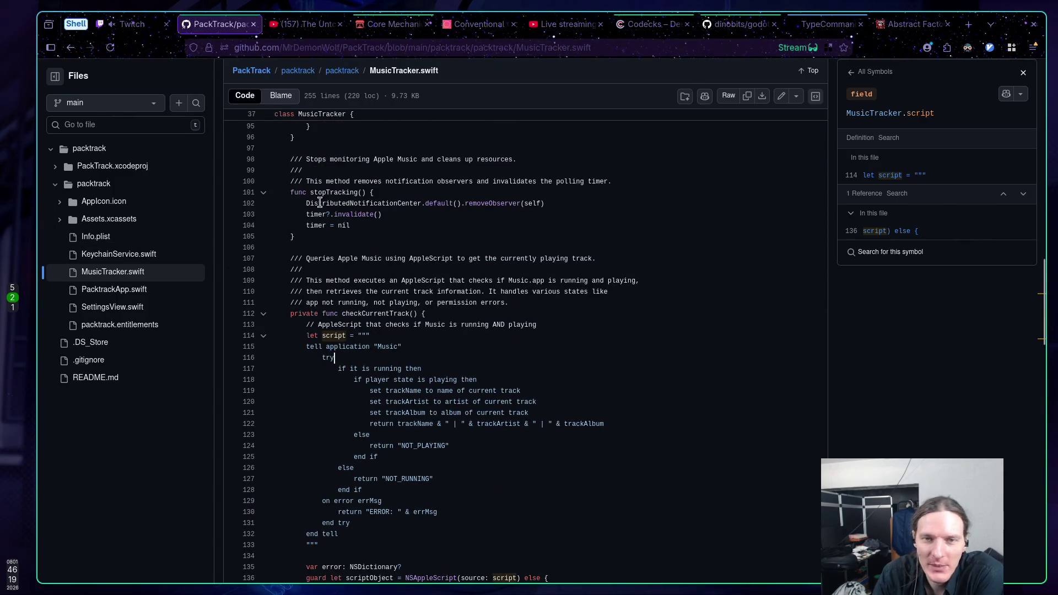
{"action": "scroll", "coordinate": [320, 162], "scroll_direction": "up", "scroll_amount": 20}
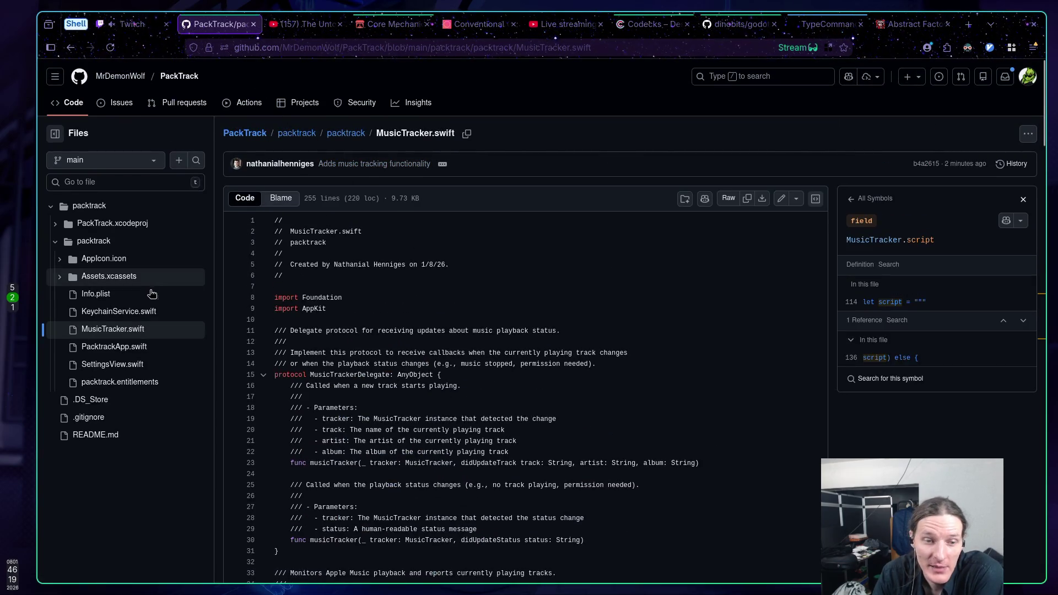
{"action": "scroll", "coordinate": [485, 354], "scroll_direction": "down", "scroll_amount": 10}
{"action": "scroll", "coordinate": [472, 345], "scroll_direction": "up", "scroll_amount": 10}
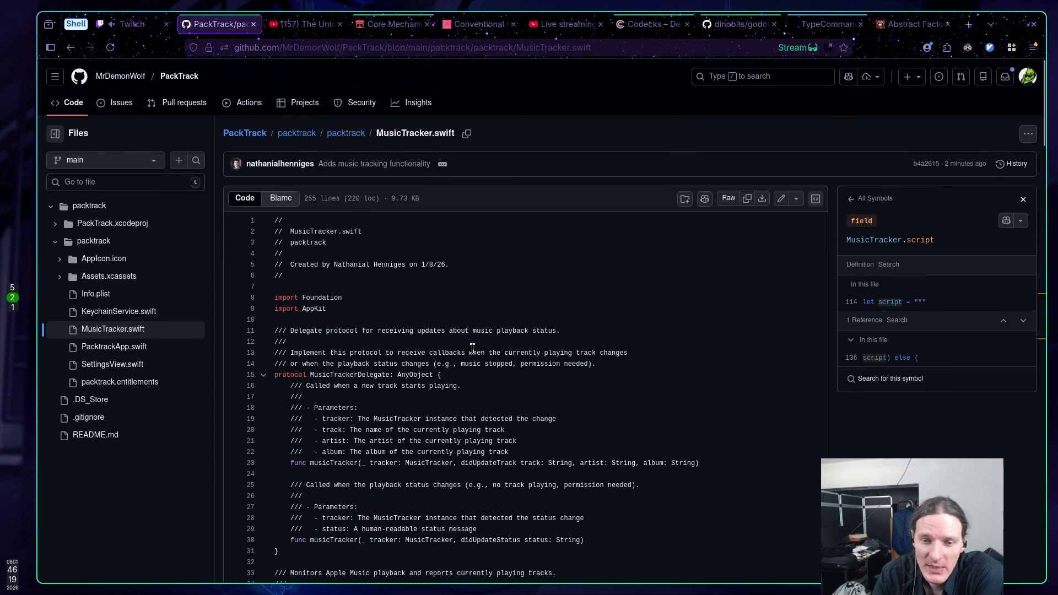
{"action": "mouse_move", "coordinate": [494, 449]}
{"action": "left_mouse_down"}
{"action": "mouse_move", "coordinate": [289, 386]}
{"action": "mouse_move", "coordinate": [359, 418]}
{"action": "left_mouse_up"}
{"action": "left_click", "coordinate": [359, 418]}
{"action": "left_click_drag", "start_coordinate": [536, 453], "coordinate": [242, 385]}
{"action": "left_click", "coordinate": [384, 420]}
{"action": "mouse_move", "coordinate": [298, 341]}
{"action": "left_mouse_down"}
{"action": "mouse_move", "coordinate": [630, 373]}
{"action": "mouse_move", "coordinate": [343, 340]}
{"action": "left_mouse_up"}
{"action": "left_click", "coordinate": [668, 375]}
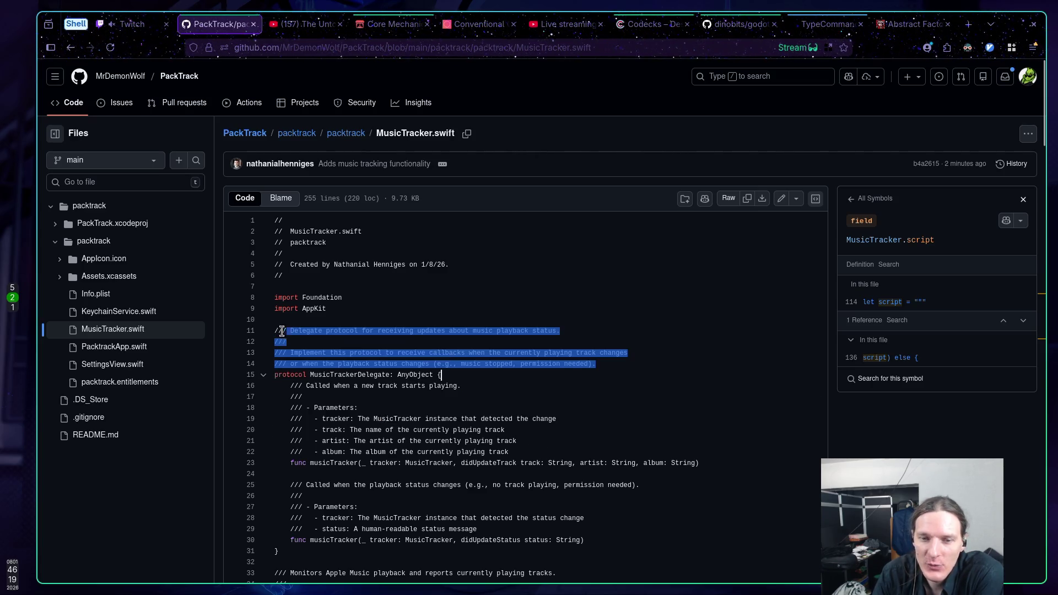
{"action": "left_click", "coordinate": [342, 343]}
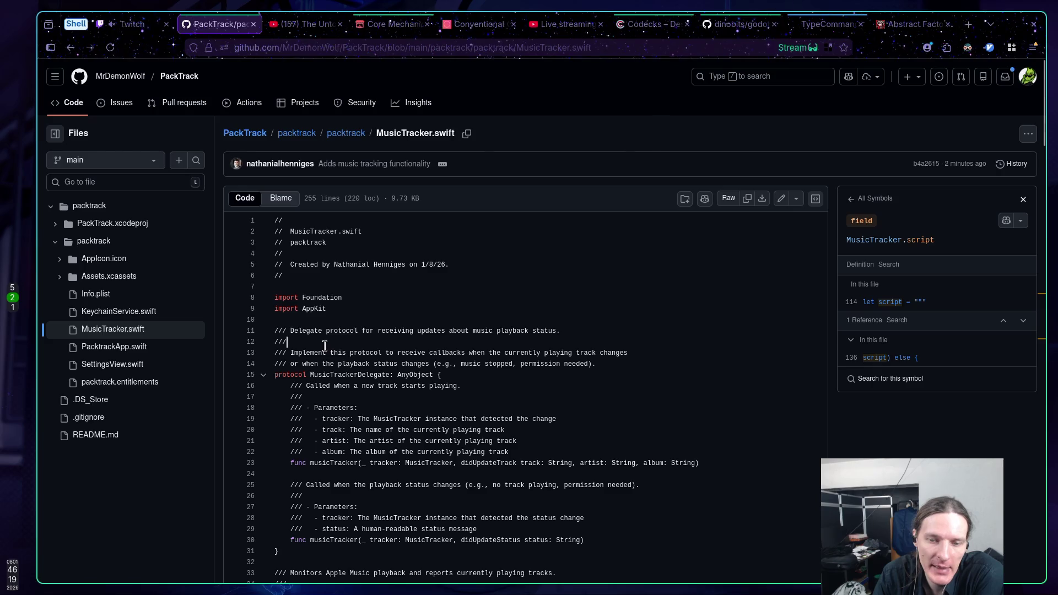
{"action": "mouse_move", "coordinate": [517, 448]}
{"action": "left_mouse_down"}
{"action": "mouse_move", "coordinate": [478, 449]}
{"action": "mouse_move", "coordinate": [293, 389]}
{"action": "left_mouse_up"}
{"action": "left_click", "coordinate": [312, 407]}
{"action": "mouse_move", "coordinate": [510, 452]}
{"action": "left_mouse_down"}
{"action": "mouse_move", "coordinate": [300, 398]}
{"action": "mouse_move", "coordinate": [284, 382]}
{"action": "left_mouse_up"}
{"action": "left_click", "coordinate": [288, 385]}
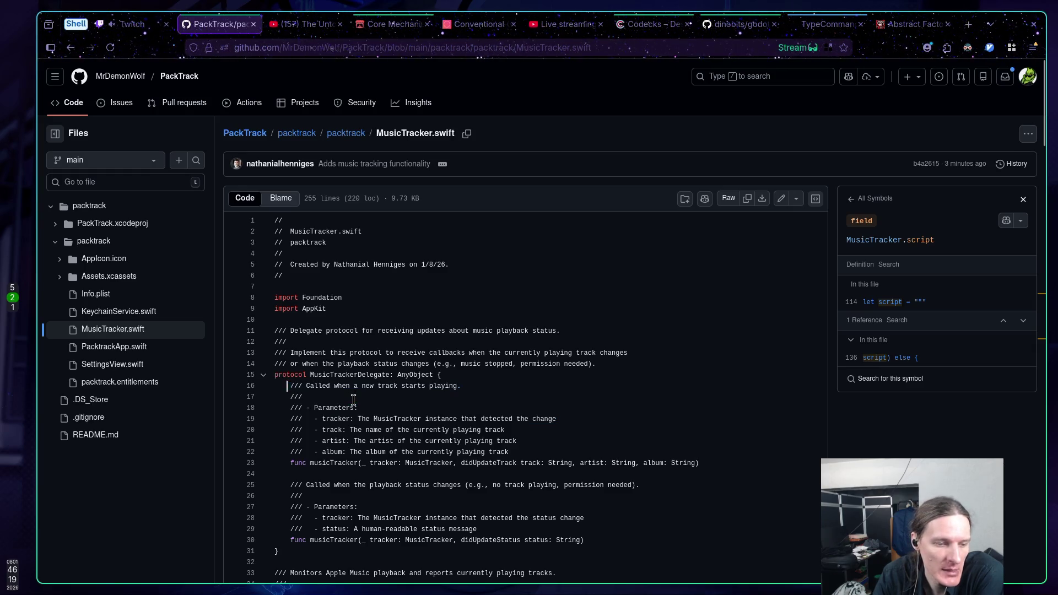
{"action": "mouse_move", "coordinate": [524, 452]}
{"action": "left_mouse_down"}
{"action": "mouse_move", "coordinate": [300, 412]}
{"action": "mouse_move", "coordinate": [289, 385]}
{"action": "left_mouse_up"}
{"action": "left_click", "coordinate": [371, 407]}
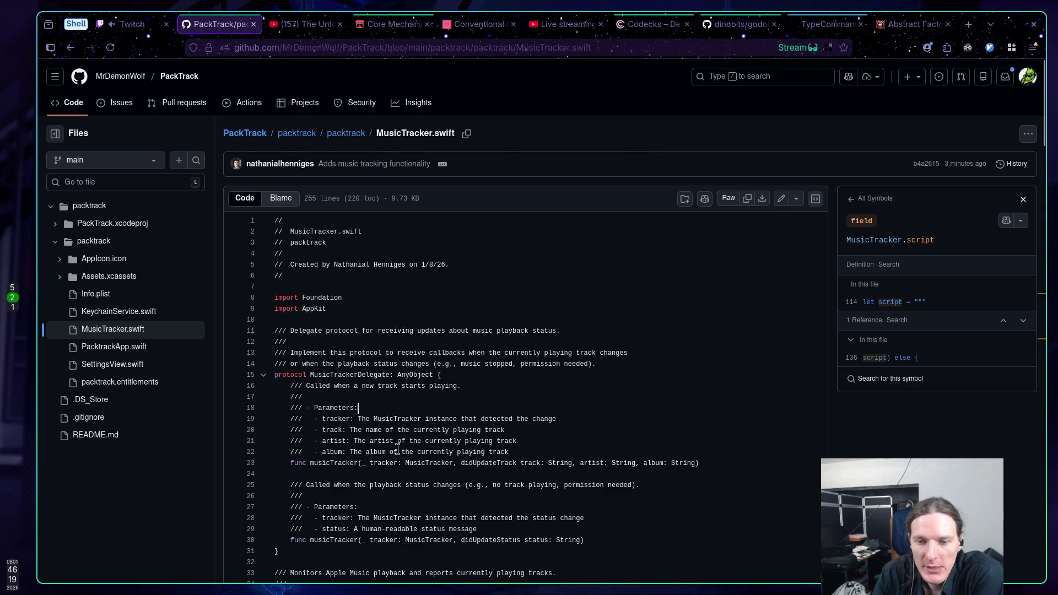
{"action": "left_click_drag", "start_coordinate": [327, 460], "coordinate": [661, 462]}
{"action": "left_click", "coordinate": [722, 462]}
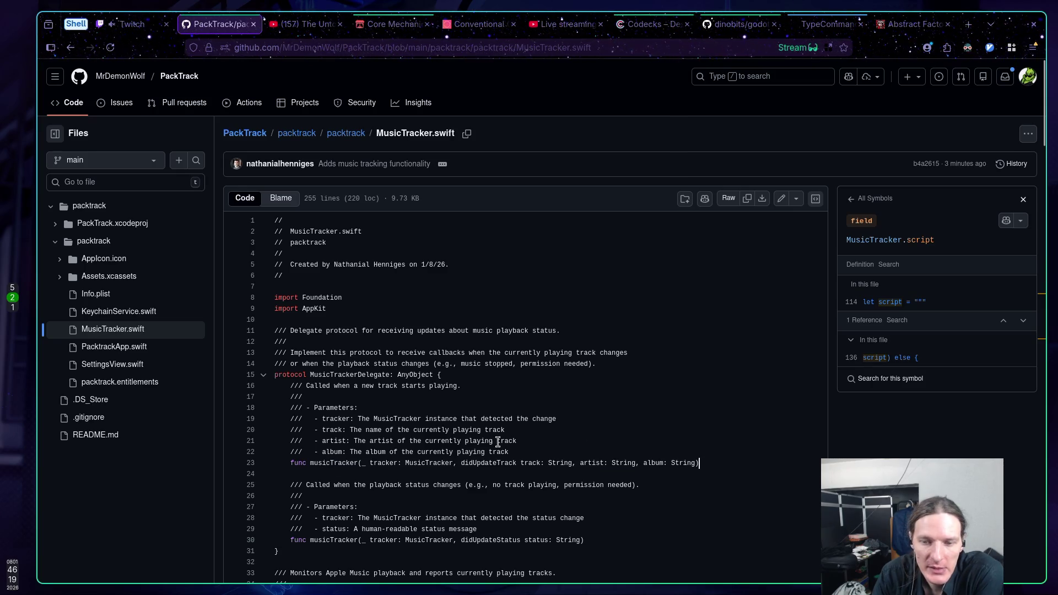
{"action": "mouse_move", "coordinate": [521, 445]}
{"action": "left_mouse_down"}
{"action": "mouse_move", "coordinate": [275, 429]}
{"action": "mouse_move", "coordinate": [255, 397]}
{"action": "left_mouse_up"}
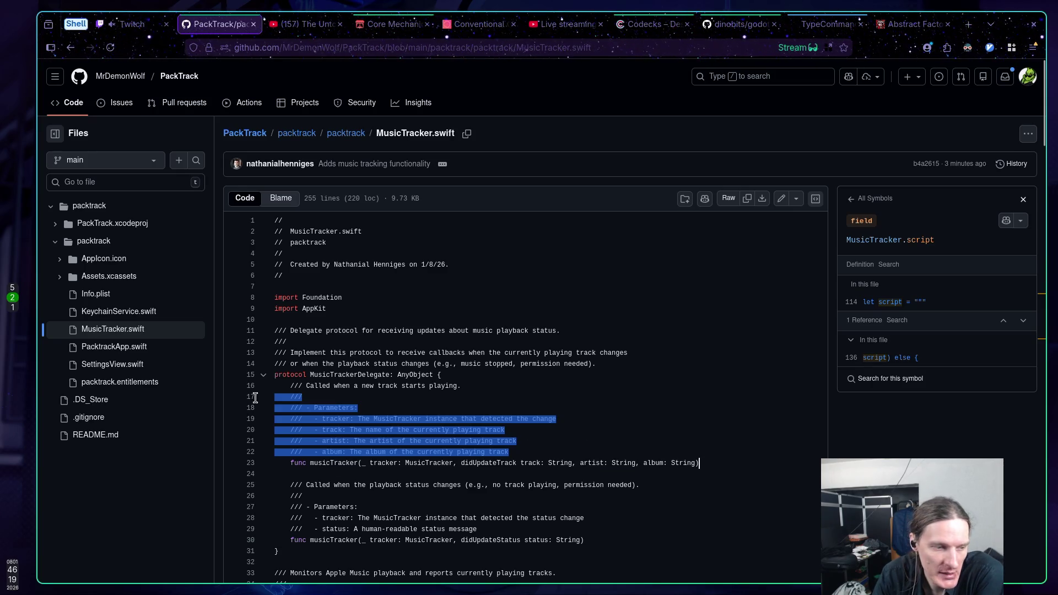
{"action": "left_click", "coordinate": [325, 399]}
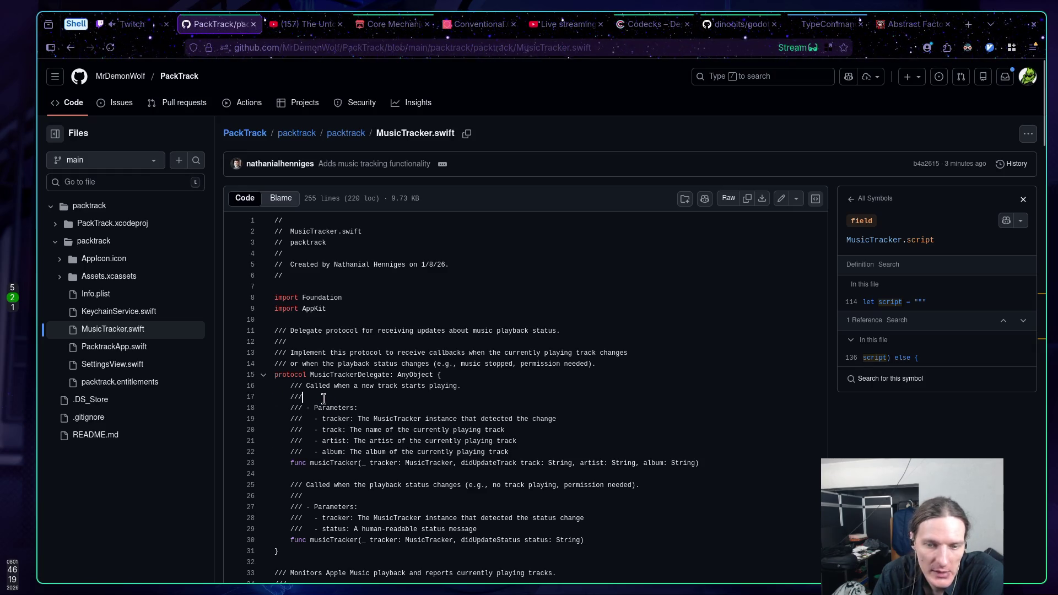
{"action": "mouse_move", "coordinate": [514, 453]}
{"action": "left_mouse_down"}
{"action": "mouse_move", "coordinate": [275, 418]}
{"action": "mouse_move", "coordinate": [352, 396]}
{"action": "left_mouse_up"}
{"action": "left_click", "coordinate": [353, 397]}
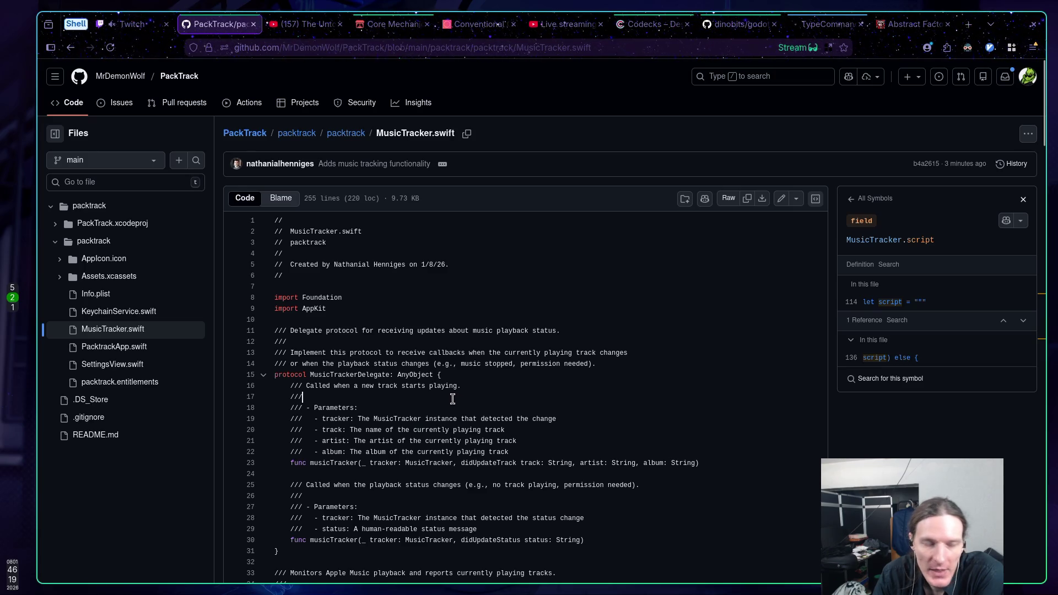
{"action": "left_click_drag", "start_coordinate": [523, 451], "coordinate": [297, 398]}
{"action": "left_click", "coordinate": [381, 399]}
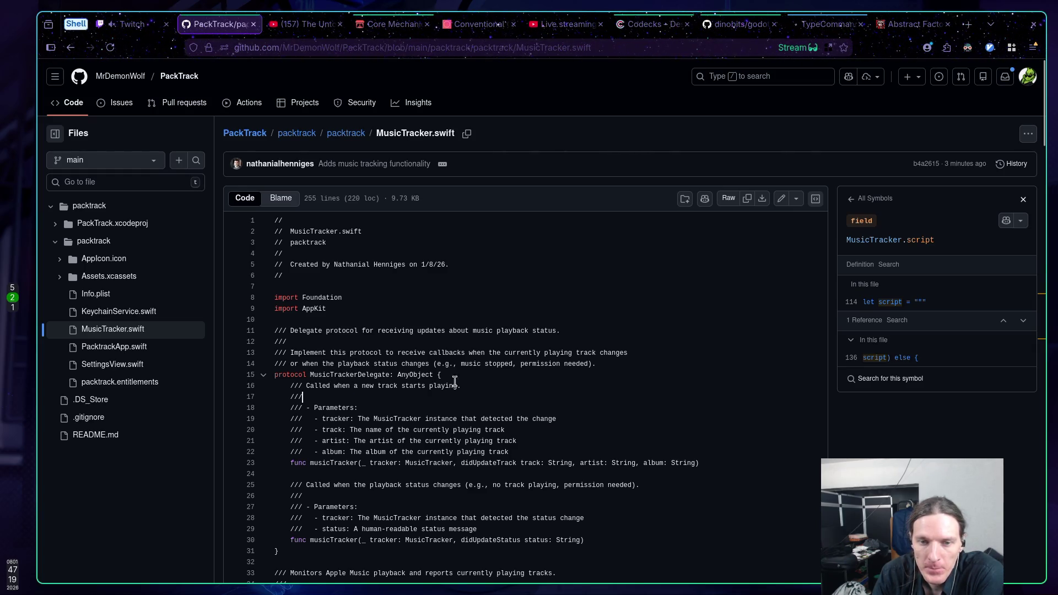
{"action": "left_click_drag", "start_coordinate": [597, 364], "coordinate": [334, 345]}
{"action": "left_click", "coordinate": [334, 344]}
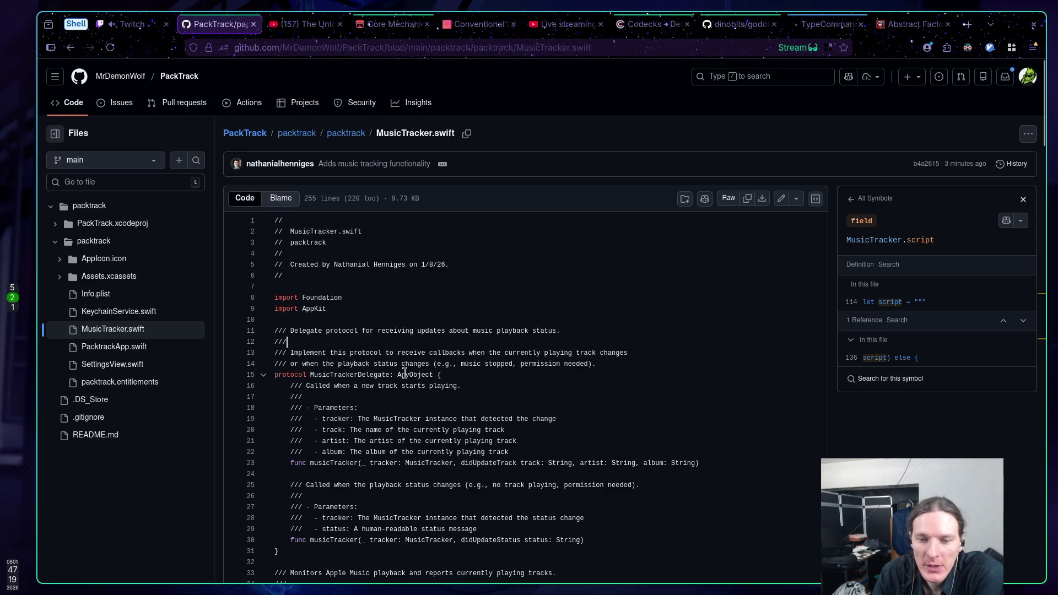
{"action": "left_click_drag", "start_coordinate": [313, 463], "coordinate": [711, 461]}
{"action": "left_click", "coordinate": [710, 460]}
{"action": "left_click_drag", "start_coordinate": [536, 449], "coordinate": [259, 377]}
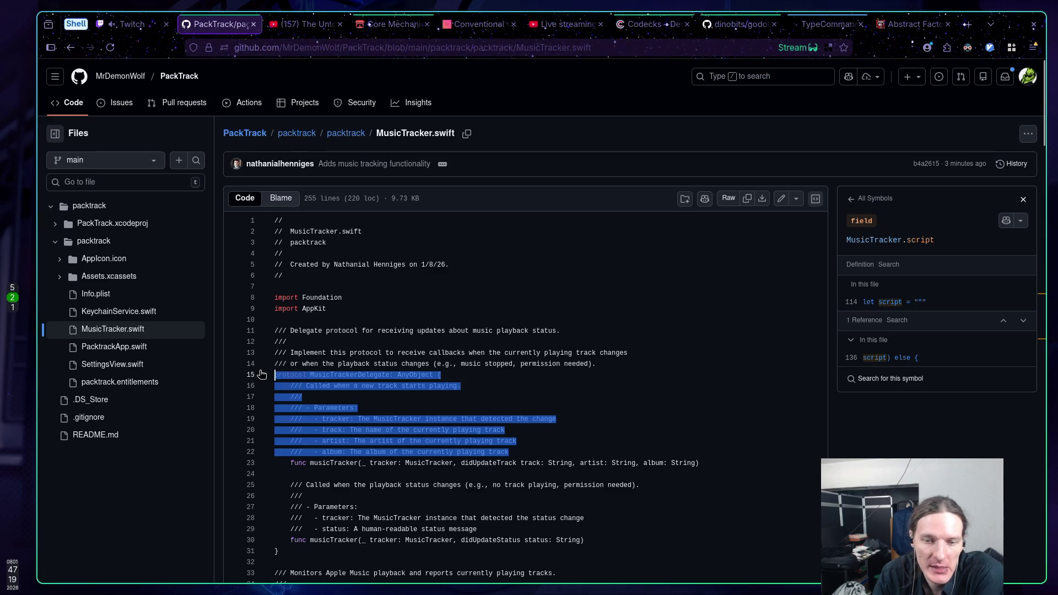
{"action": "left_click", "coordinate": [286, 386]}
{"action": "left_click_drag", "start_coordinate": [488, 473], "coordinate": [267, 380]}
{"action": "left_click", "coordinate": [274, 381]}
{"action": "left_click_drag", "start_coordinate": [448, 503], "coordinate": [386, 465]}
{"action": "left_click", "coordinate": [349, 487]}
{"action": "left_click", "coordinate": [325, 419]}
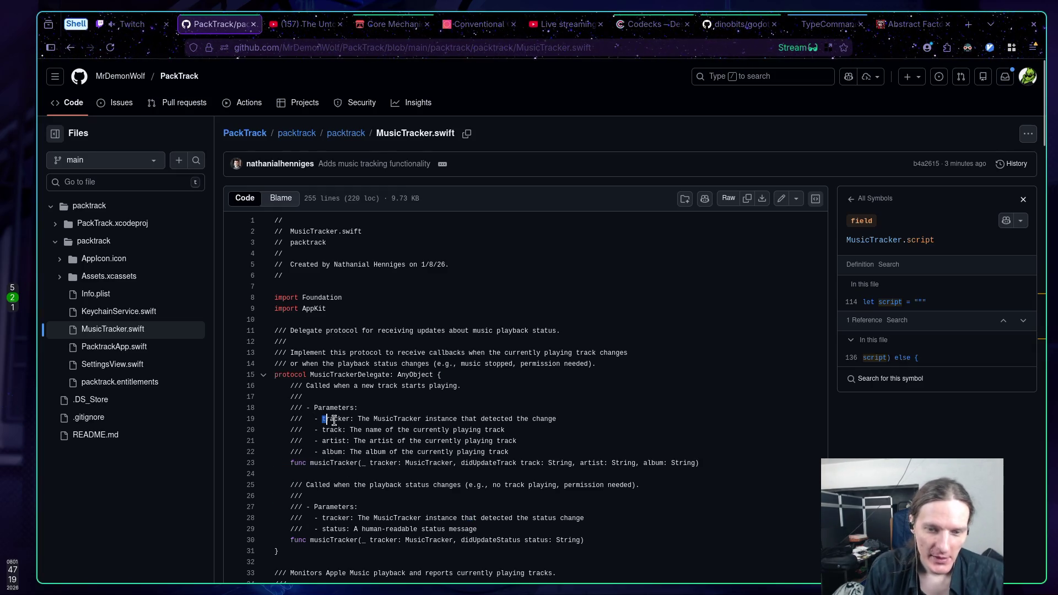
{"action": "left_click", "coordinate": [338, 420]}
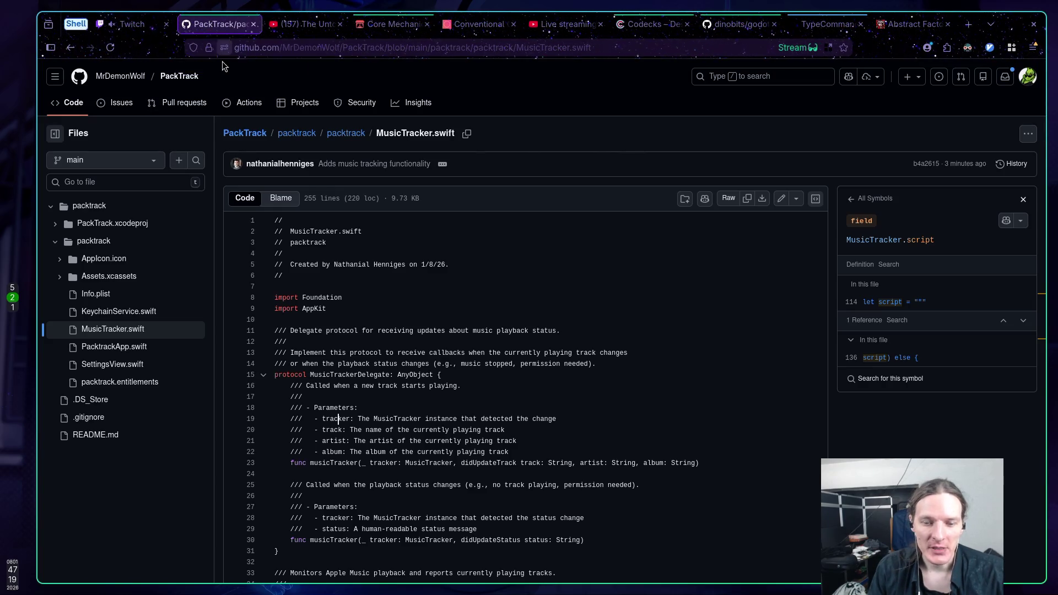
{"action": "middle_click", "coordinate": [205, 22]}
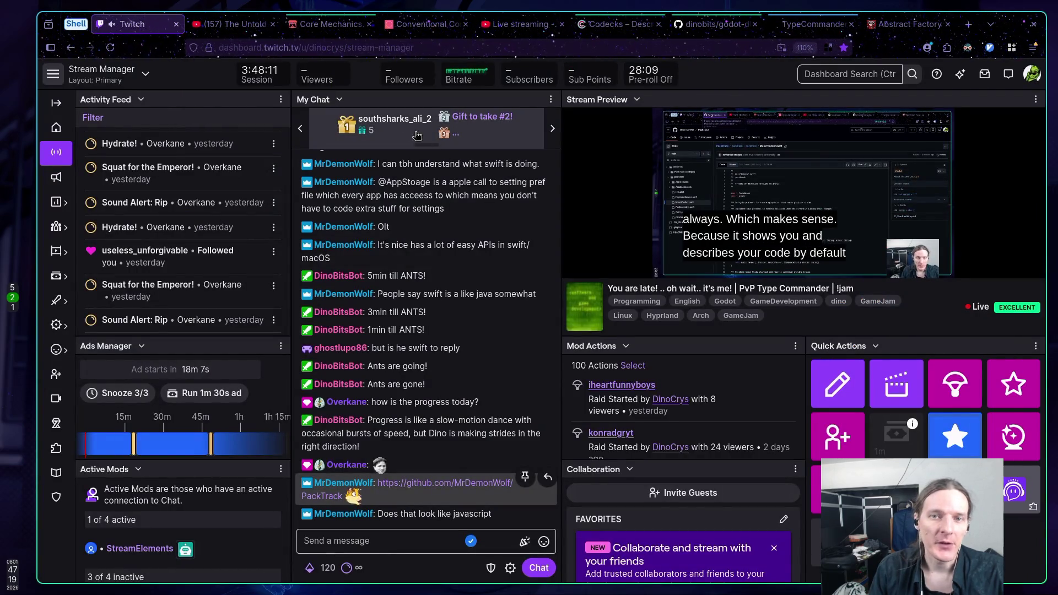
Return to the TypeCommander ChatGPT conversation at section 9 on UI, console and special needs
{"action": "left_click", "coordinate": [789, 25]}
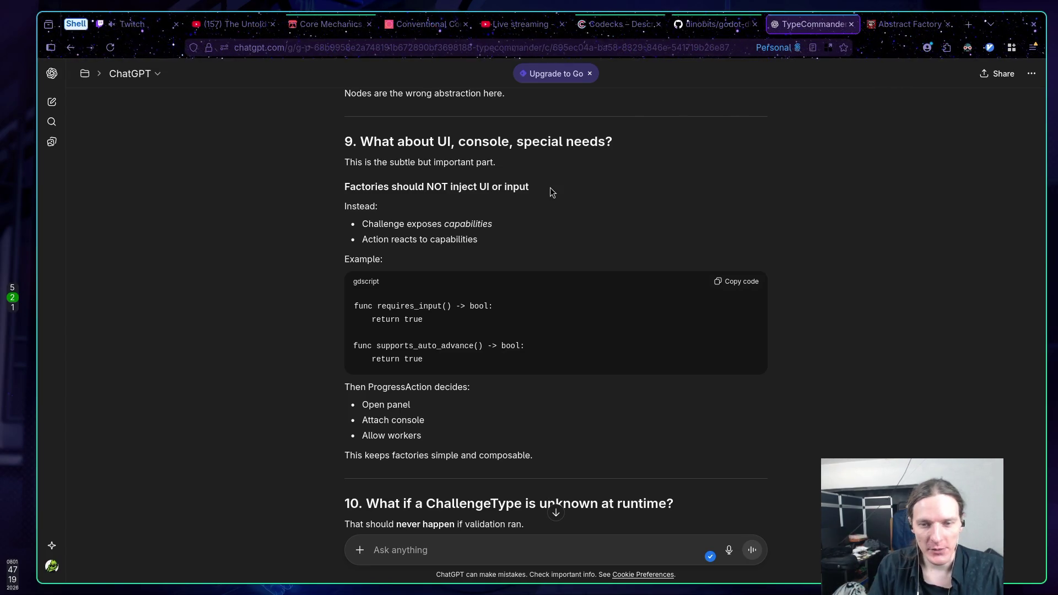
Scroll to the reply's end, reaching section 12's fail-early rule and follow-up suggestions
{"action": "scroll", "coordinate": [555, 217], "scroll_direction": "down", "scroll_amount": 6}
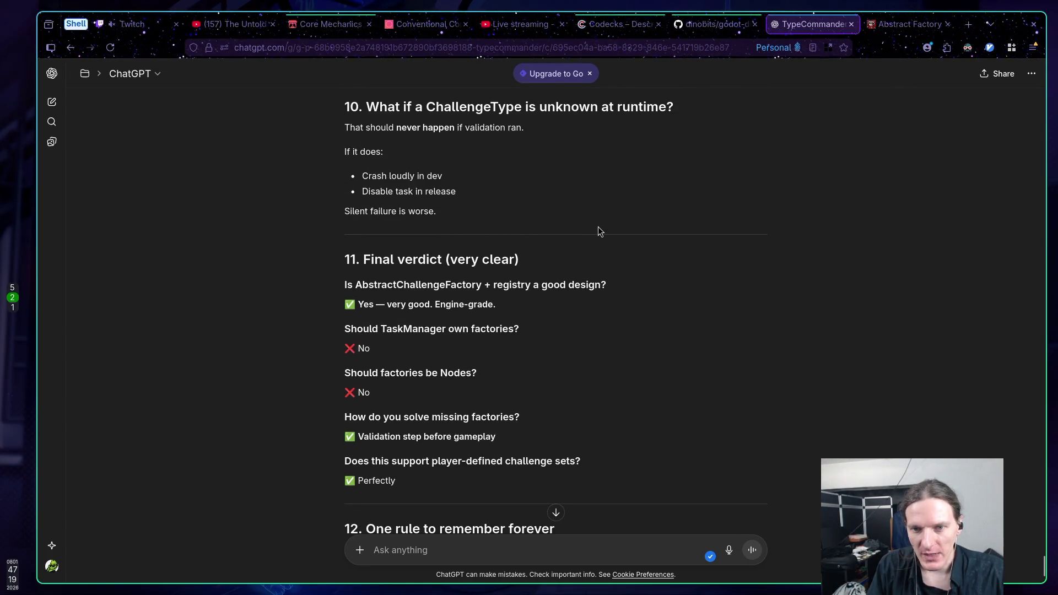
{"action": "scroll", "coordinate": [597, 230], "scroll_direction": "up", "scroll_amount": 2}
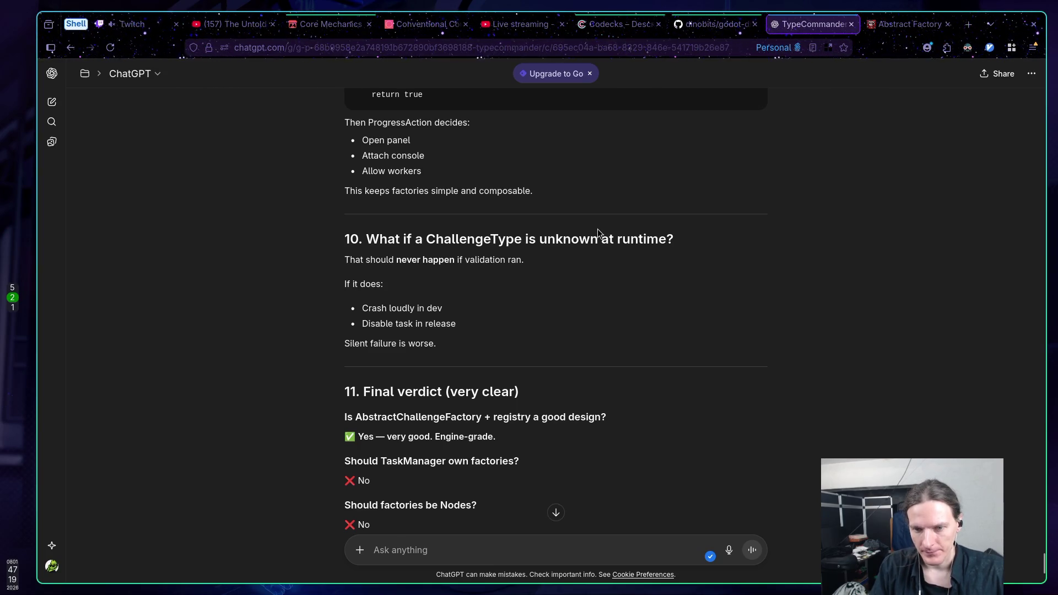
{"action": "scroll", "coordinate": [597, 231], "scroll_direction": "down", "scroll_amount": 2}
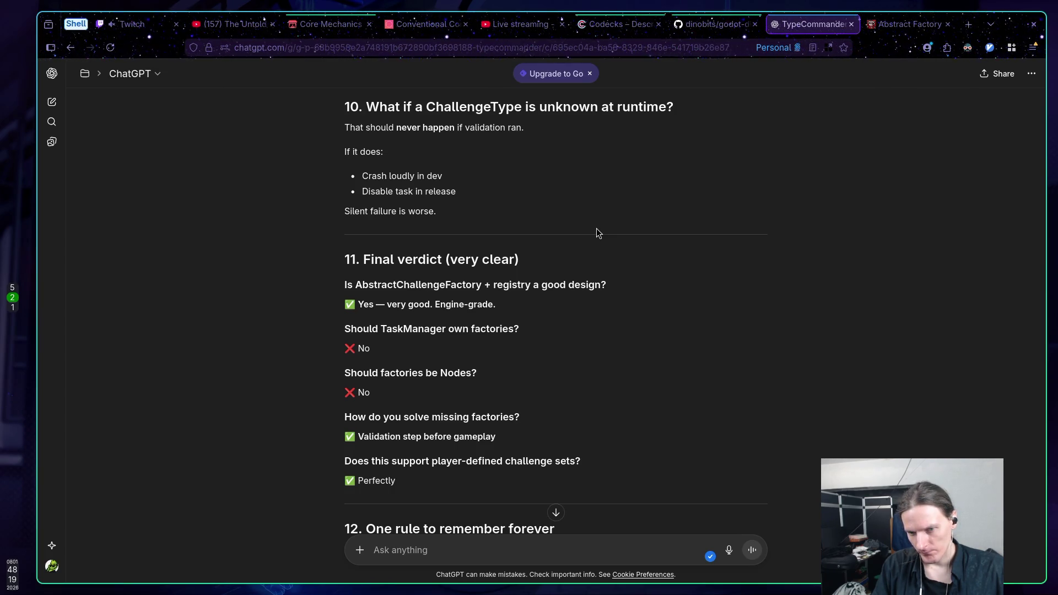
{"action": "scroll", "coordinate": [596, 228], "scroll_direction": "down", "scroll_amount": 2}
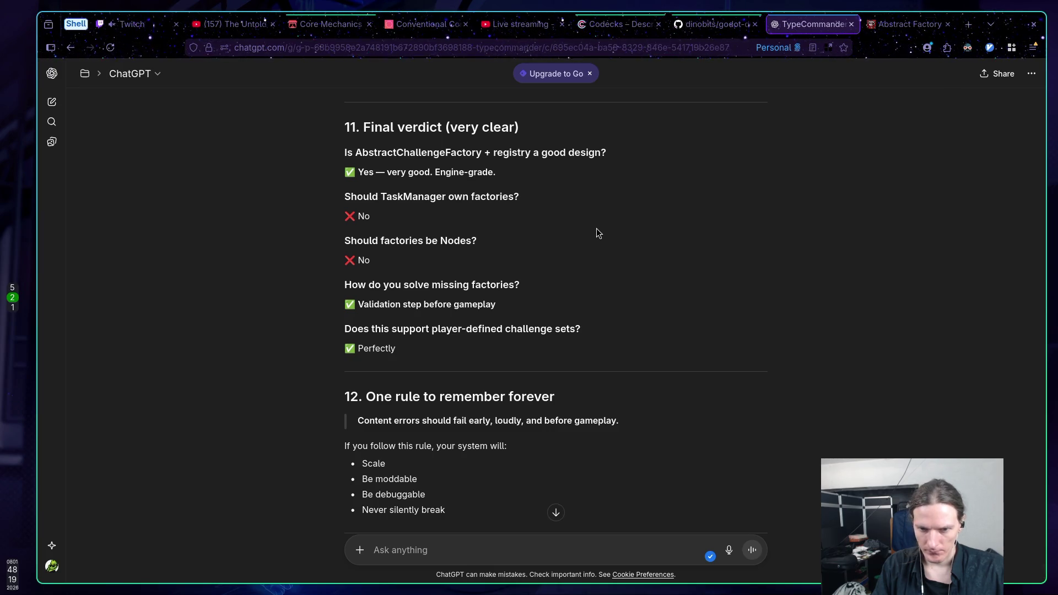
{"action": "scroll", "coordinate": [596, 229], "scroll_direction": "down", "scroll_amount": 4}
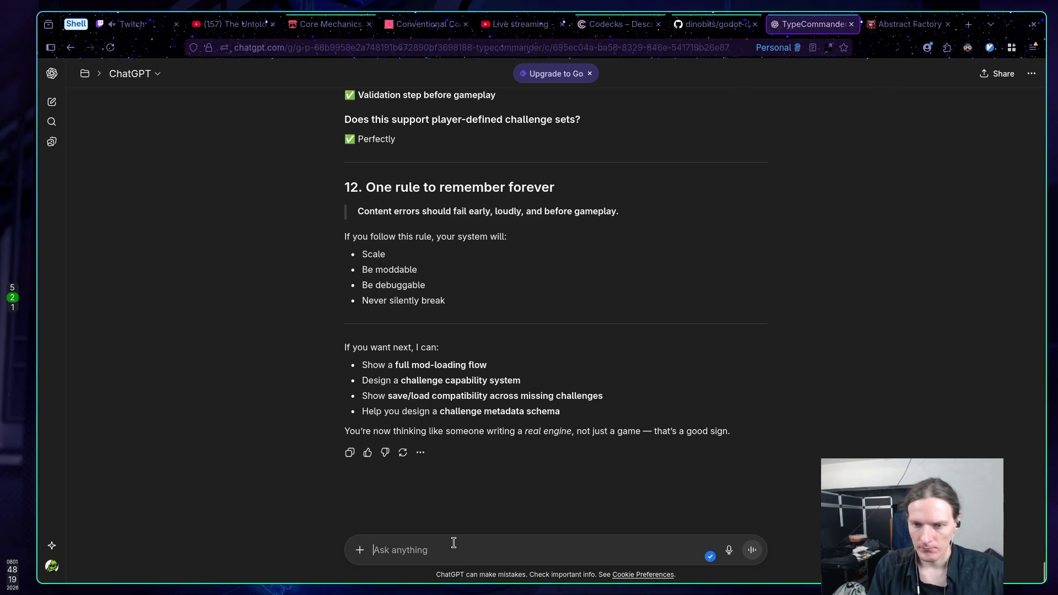
Draft 'But how do I know what factories to create if they are RefCounted?' plus second line 'I could attach factory to'
{"action": "type", "text": "But "}
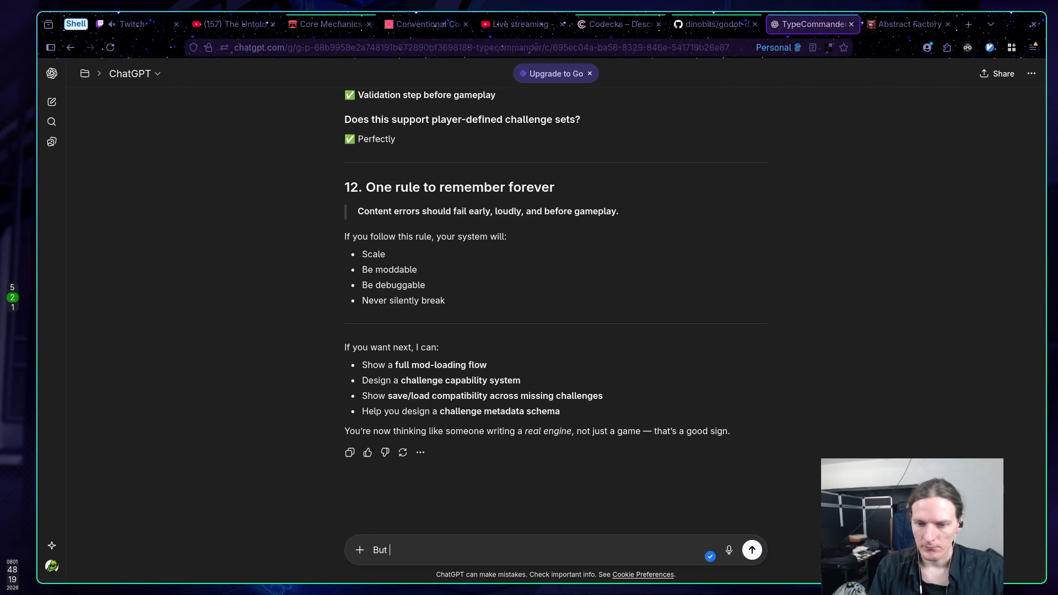
{"action": "type", "text": "how do I"}
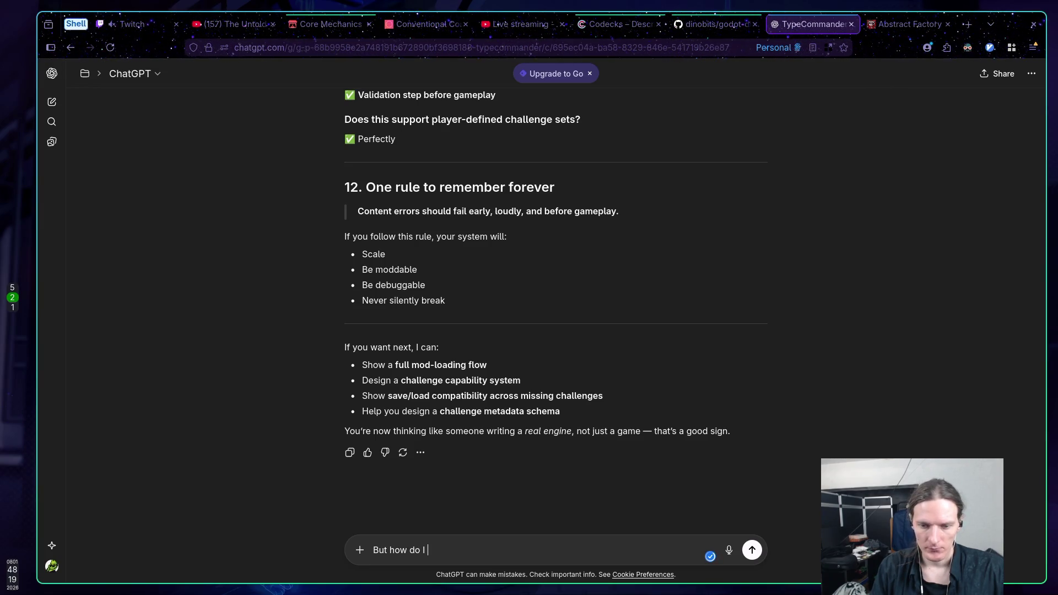
{"action": "key", "text": "BackSpace"}
{"action": "key", "text": "BackSpace"}
{"action": "key", "text": "BackSpace"}
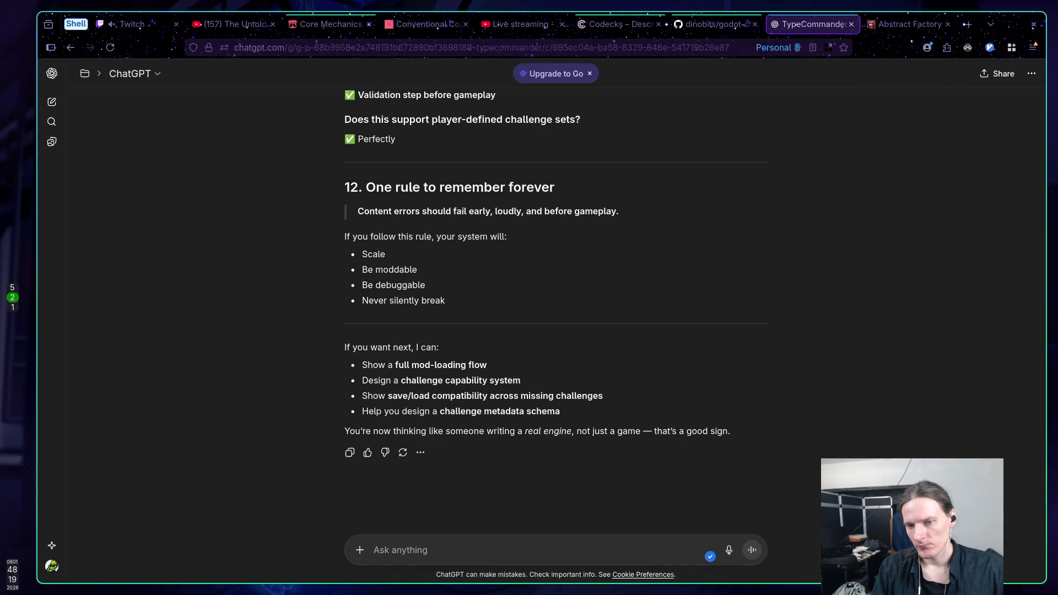
{"action": "type", "text": "But ho"}
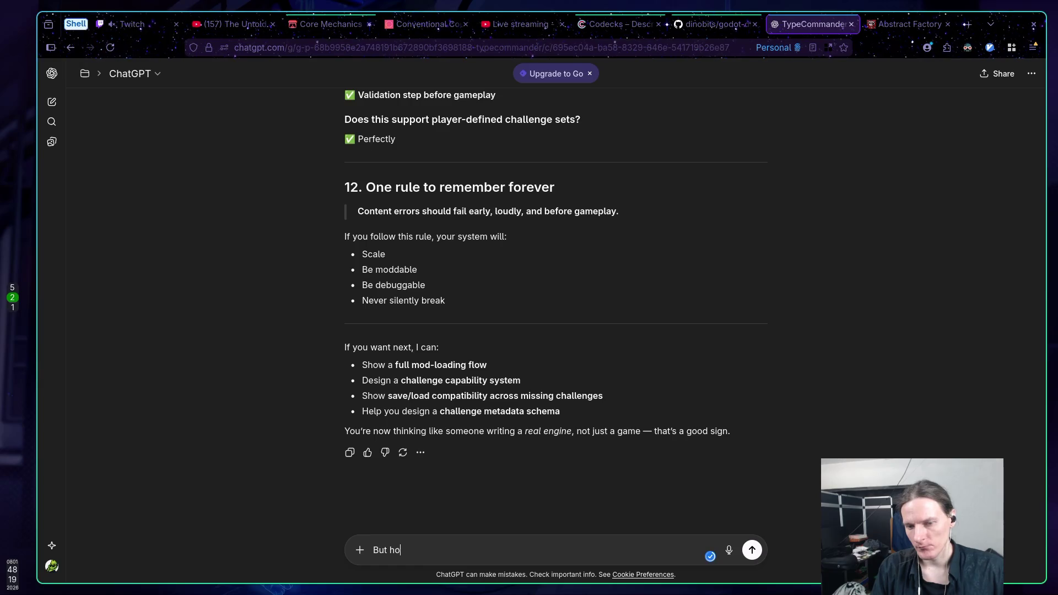
{"action": "type", "text": "w do I know what "}
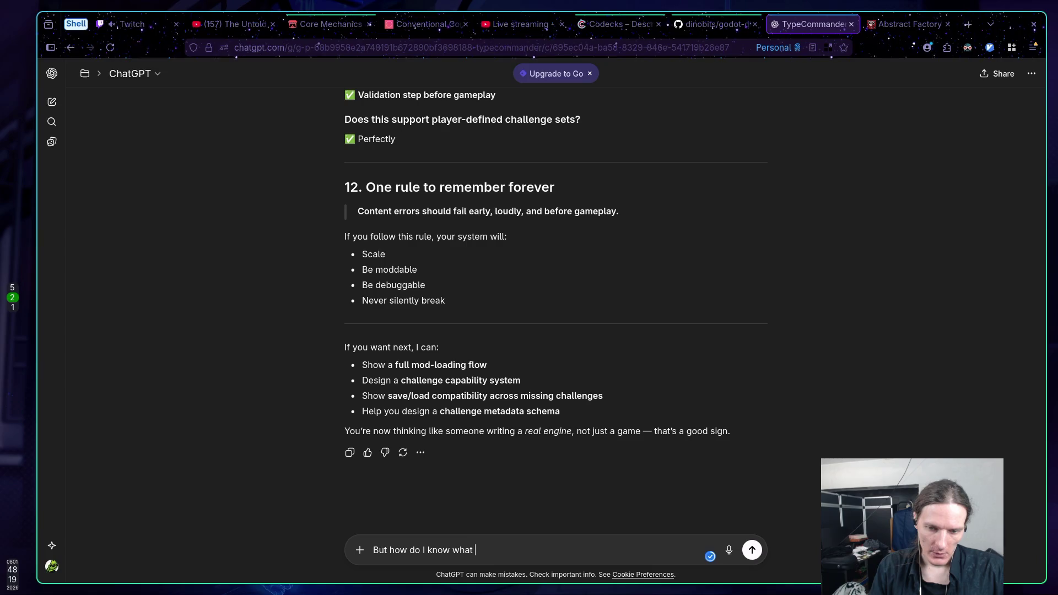
{"action": "type", "text": "factori"}
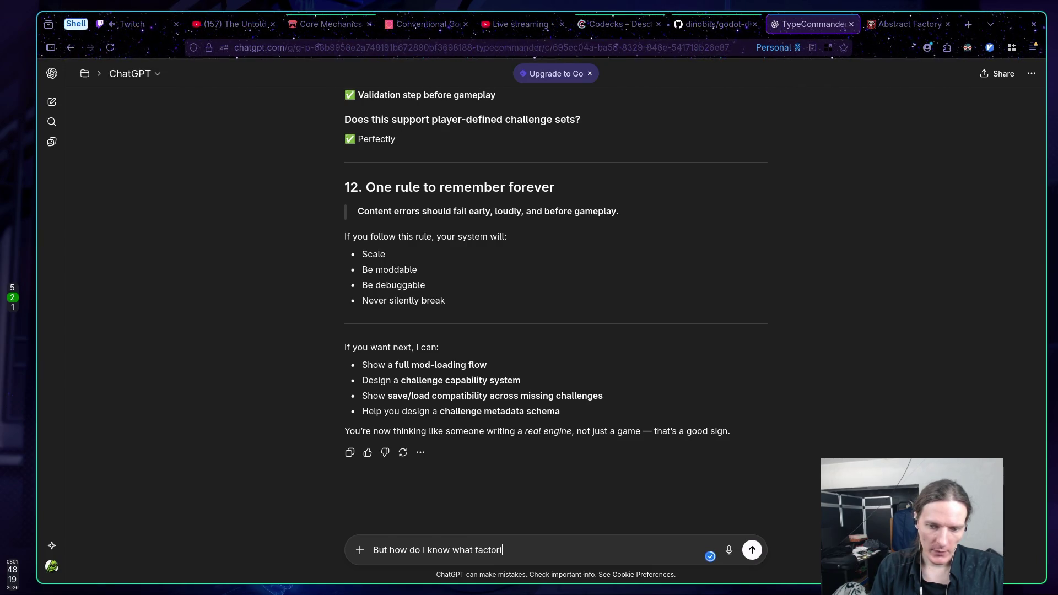
{"action": "type", "text": "es to crea"}
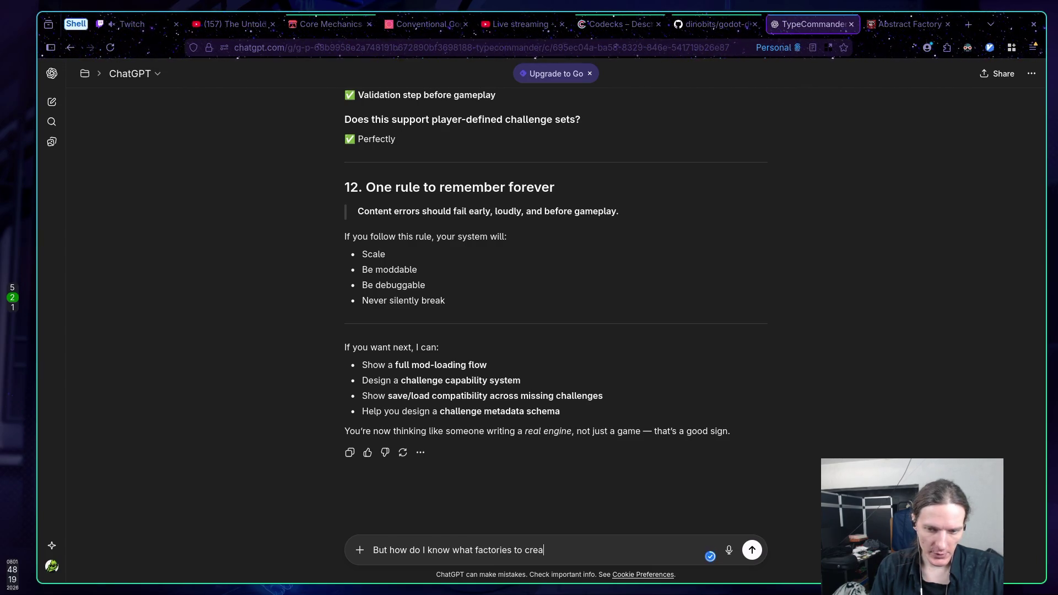
{"action": "type", "text": "te if they are RefCounte"}
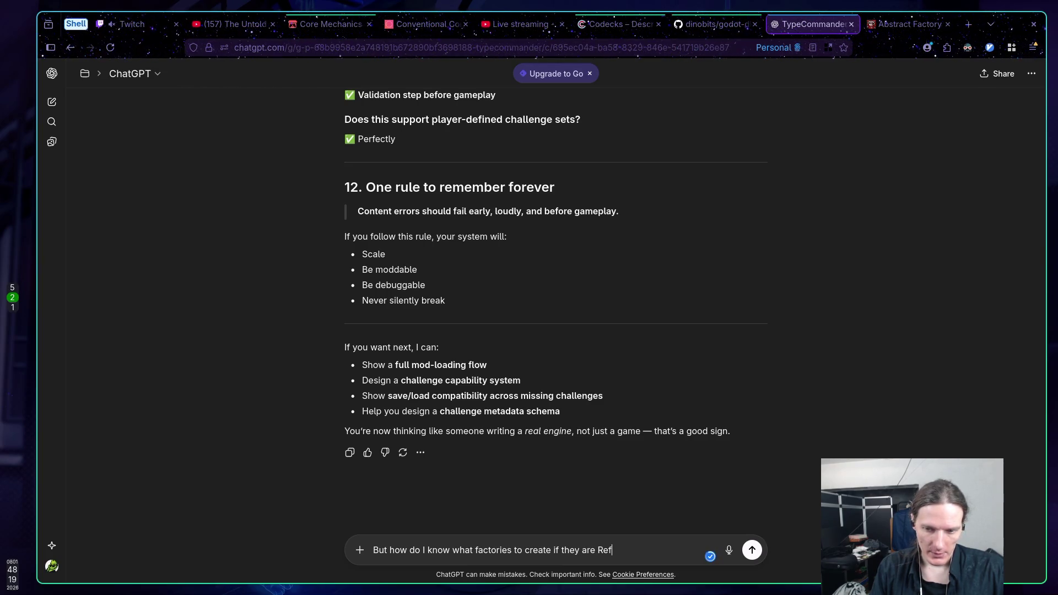
{"action": "type", "text": "d?"}
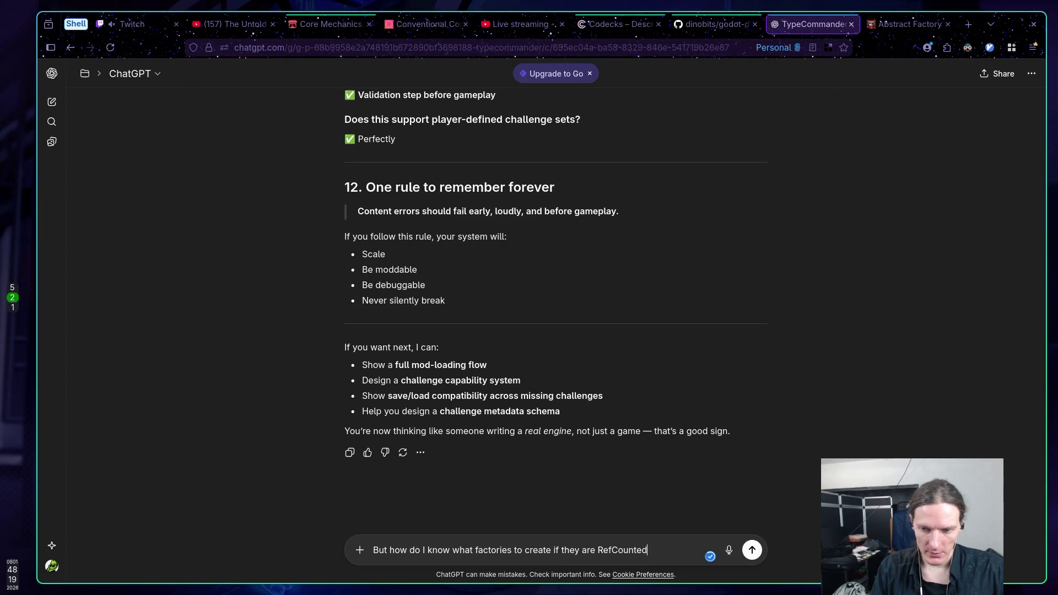
{"action": "key", "text": "shift+Return"}
{"action": "type", "text": "I could"}
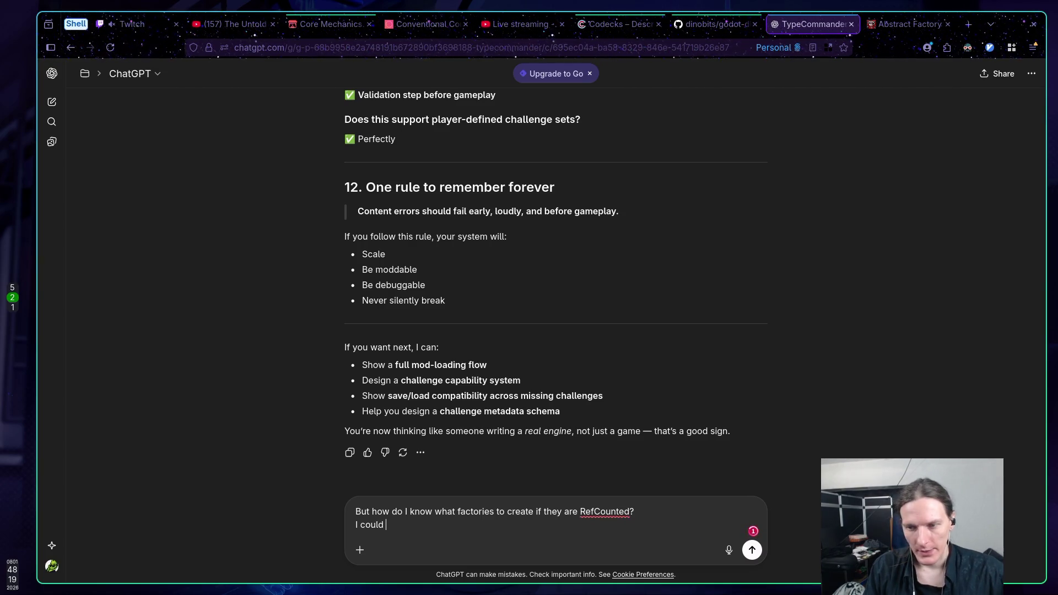
{"action": "type", "text": " add"}
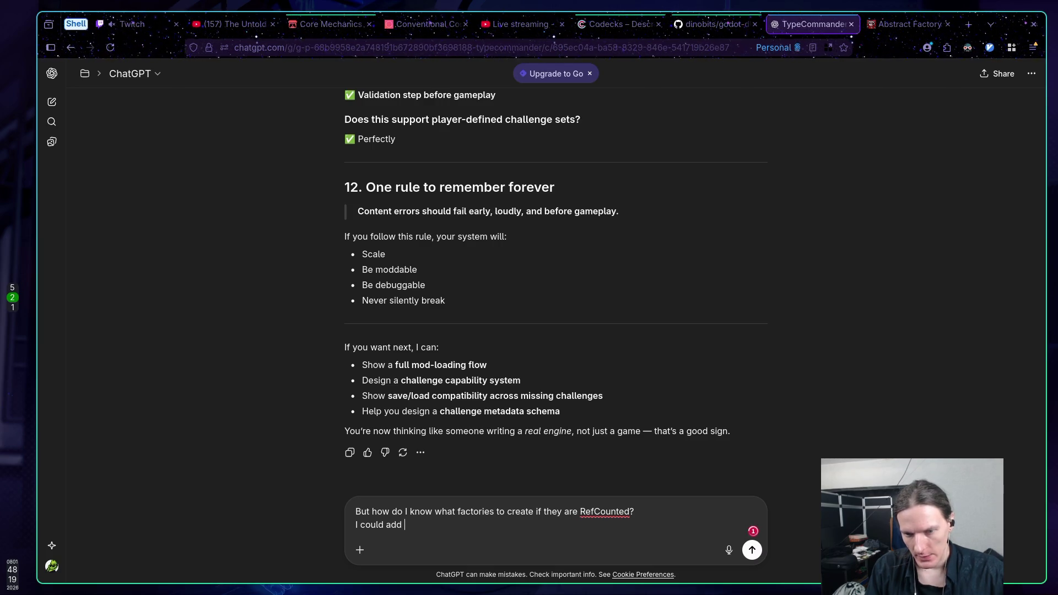
{"action": "key", "text": "BackSpace"}
{"action": "key", "text": "BackSpace"}
{"action": "key", "text": "BackSpace"}
{"action": "type", "text": "ttach factory to"}
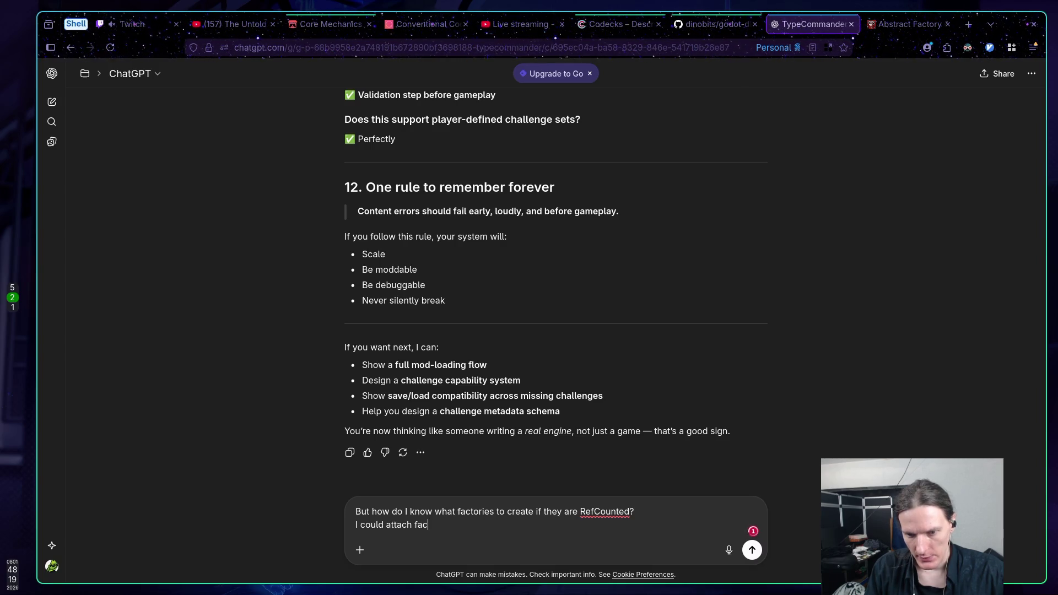
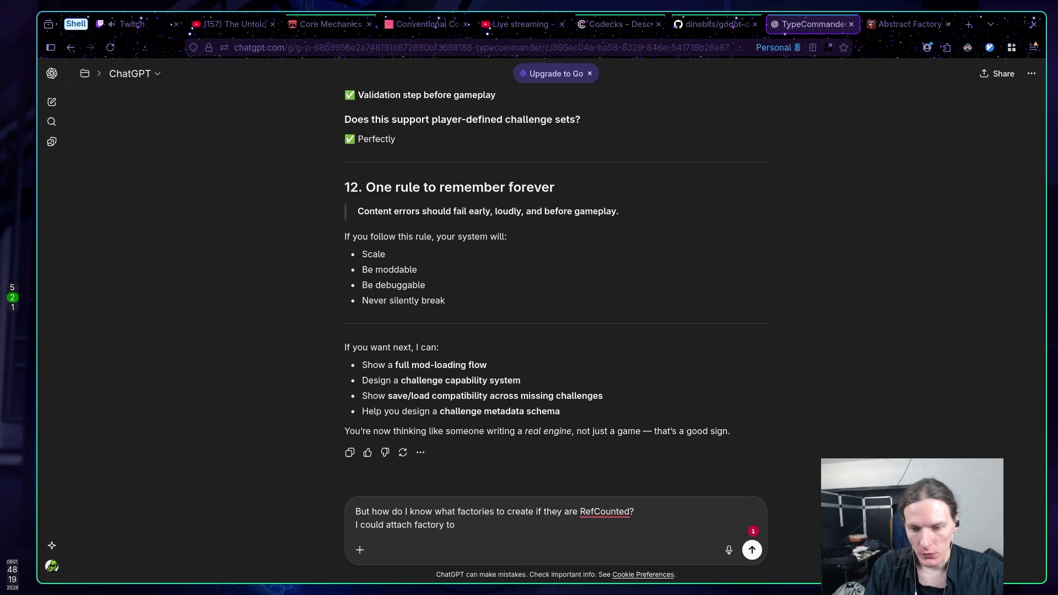
Draft the follow-up proposing a ChallengeType->factory exported variable
{"action": "type", "text": "Chel"}
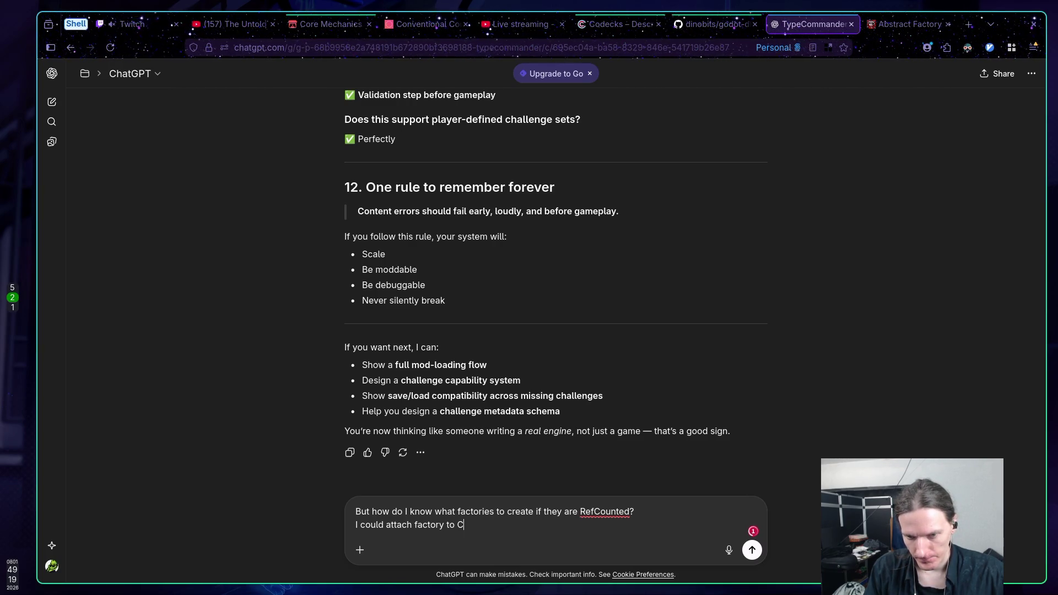
{"action": "key", "text": "BackSpace"}
{"action": "key", "text": "BackSpace"}
{"action": "type", "text": "allengeType"}
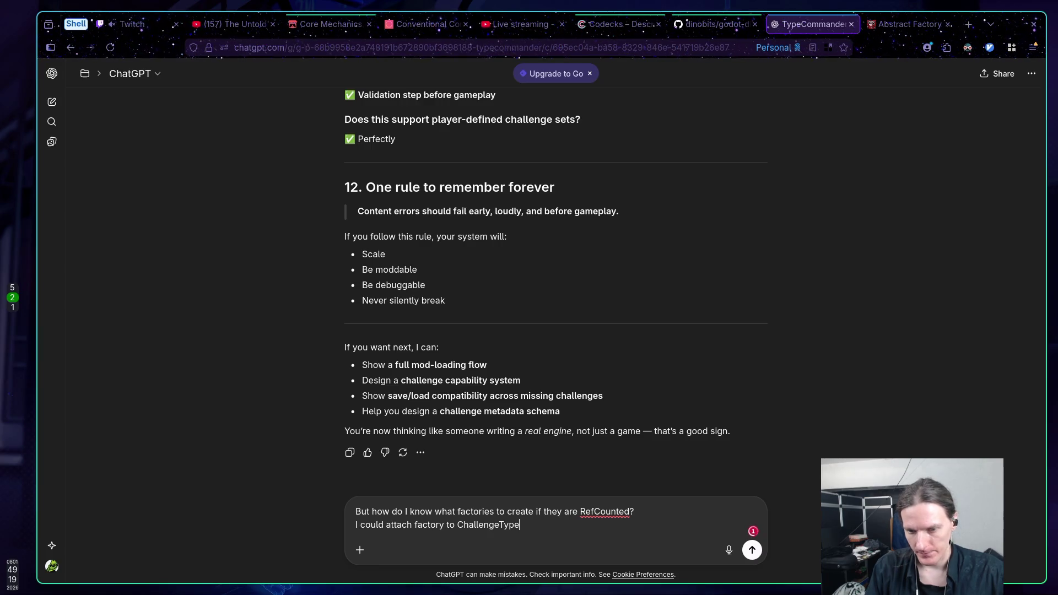
{"action": "type", "text": "->"}
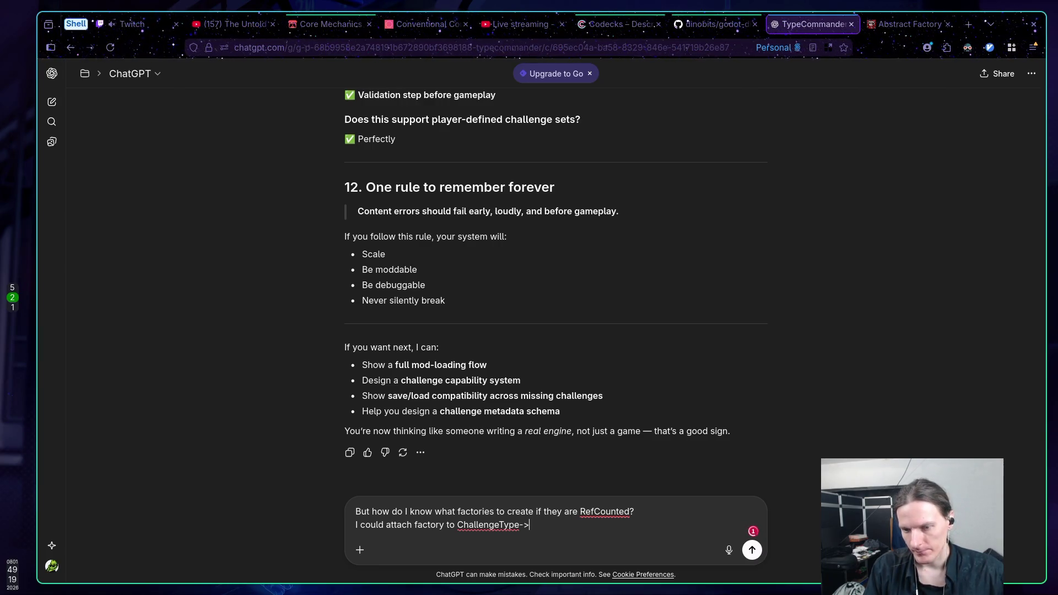
{"action": "type", "text": "factory"}
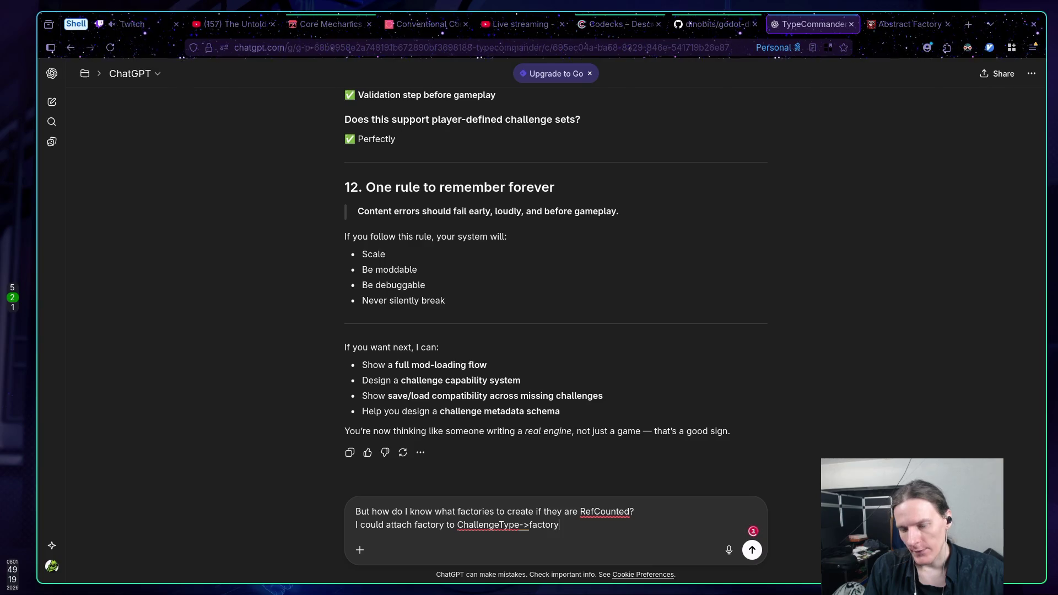
{"action": "type", "text": "var"}
{"action": "key", "text": "BackSpace"}
{"action": "key", "text": "BackSpace"}
{"action": "key", "text": "BackSpace"}
{"action": "type", "text": "ex"}
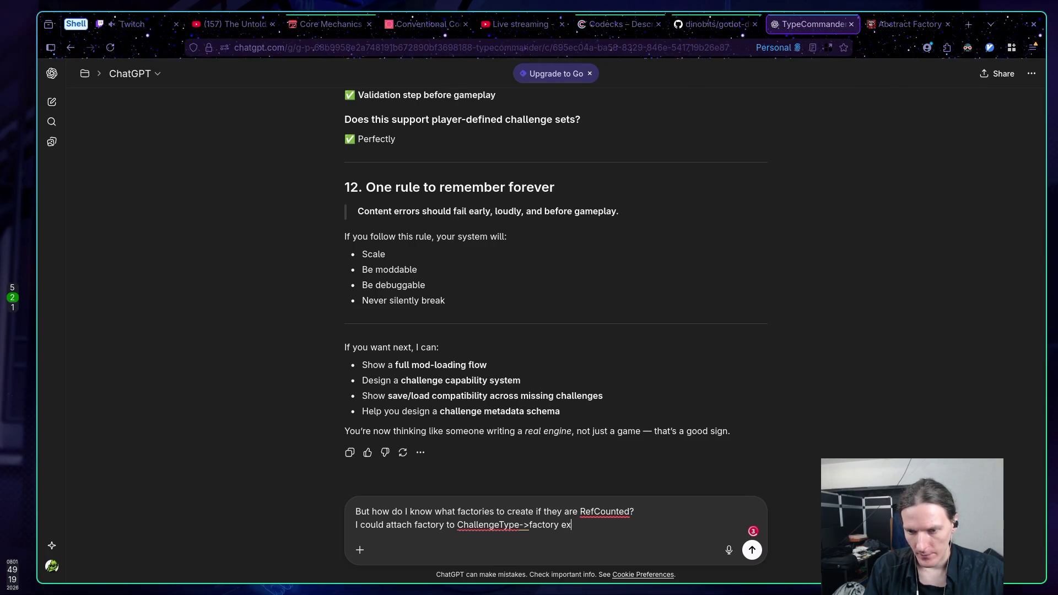
{"action": "type", "text": "ported variat"}
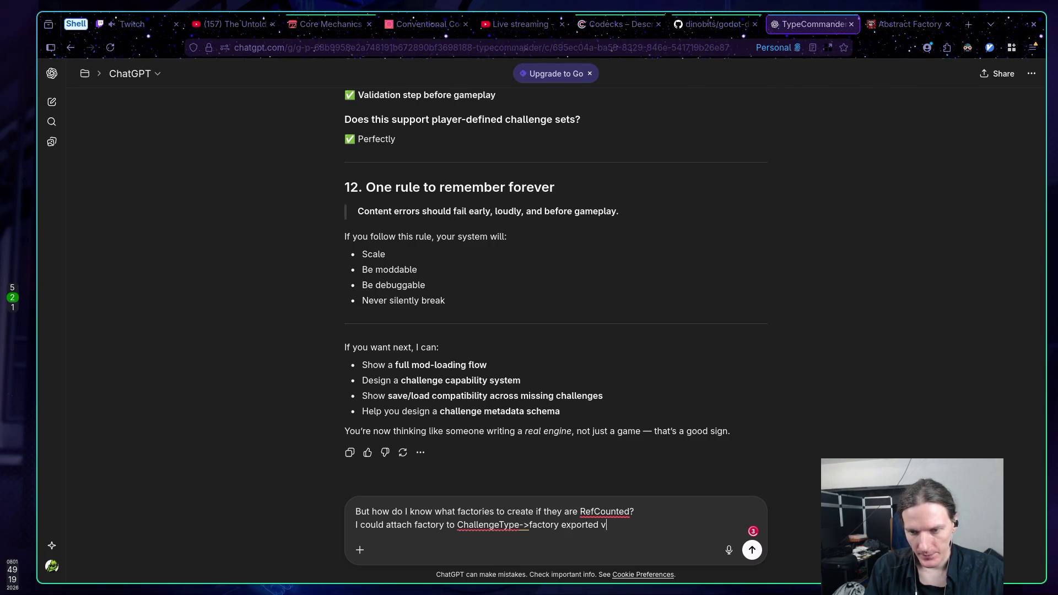
{"action": "key", "text": "BackSpace"}
{"action": "type", "text": "ble."}
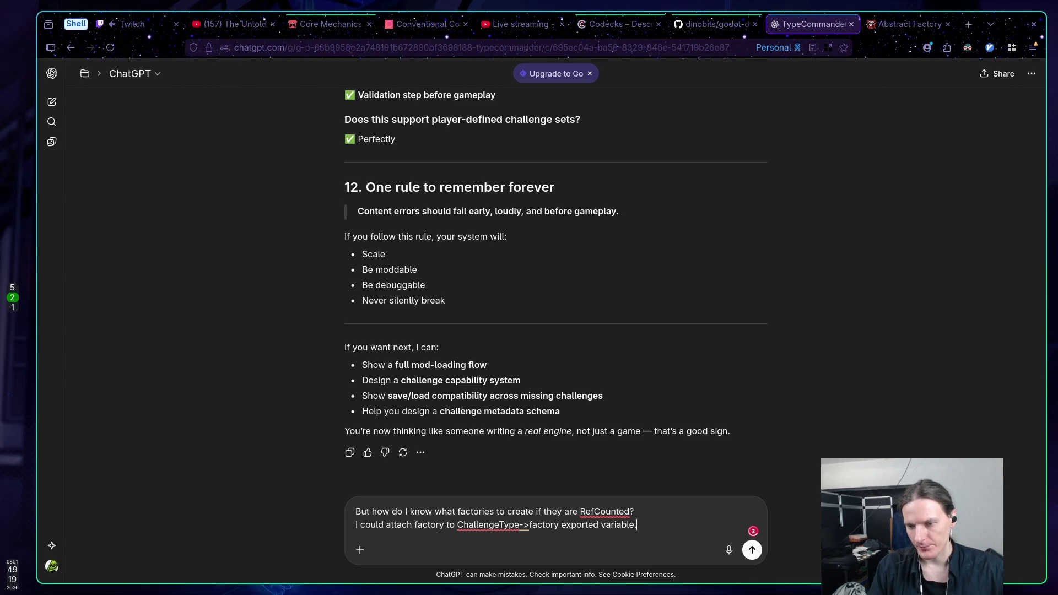
{"action": "type", "text": " The"}
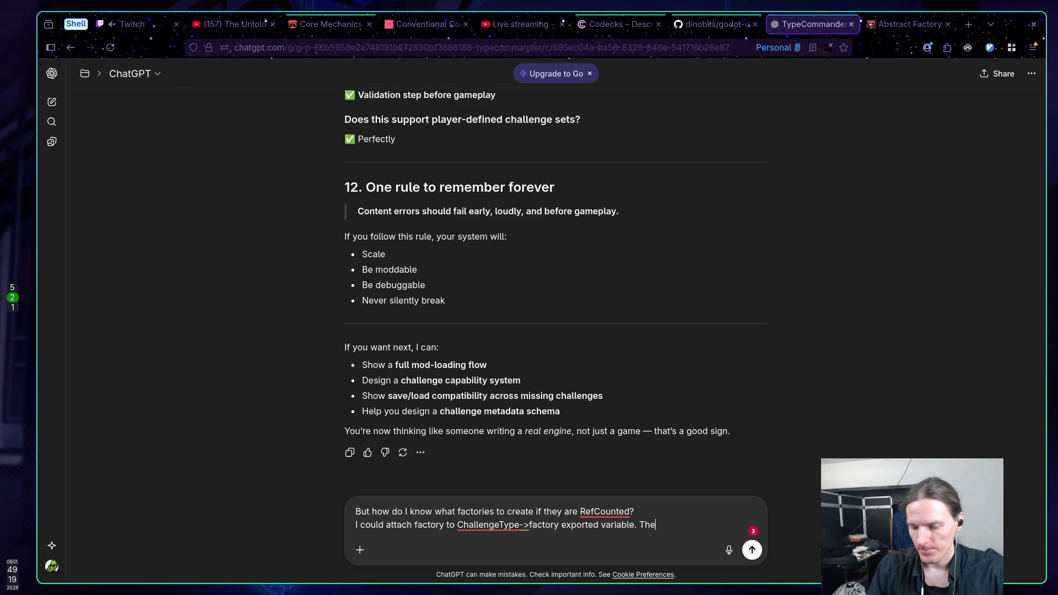
{"action": "key", "text": "BackSpace"}
{"action": "key", "text": "BackSpace"}
{"action": "key", "text": "BackSpace"}
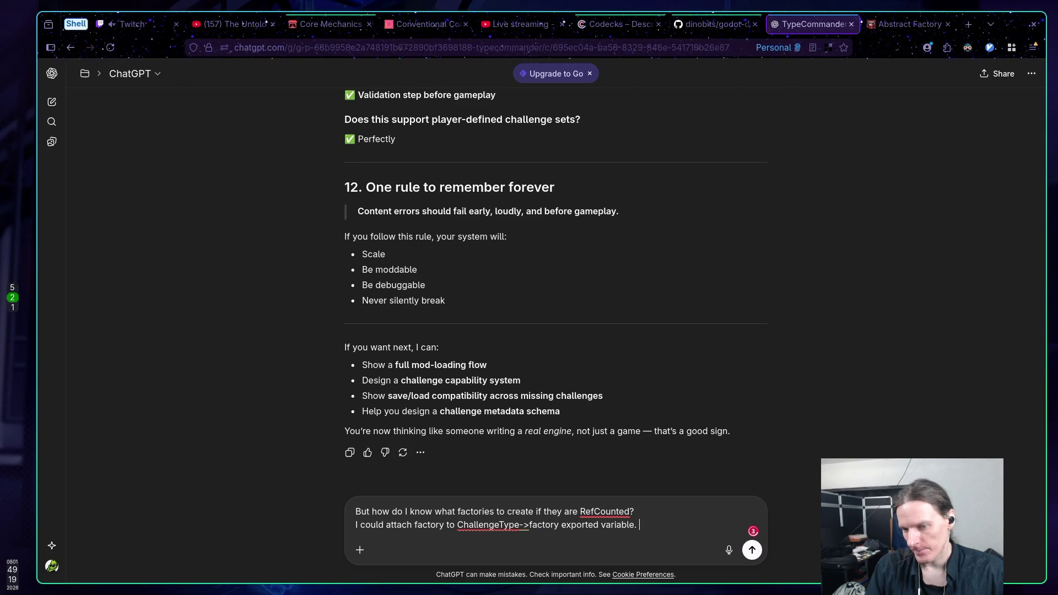
Add 'Then I could grab that Abstract factory in some manager (registry?) and initialize it via contexts.' and a new paragraph
{"action": "type", "text": "T"}
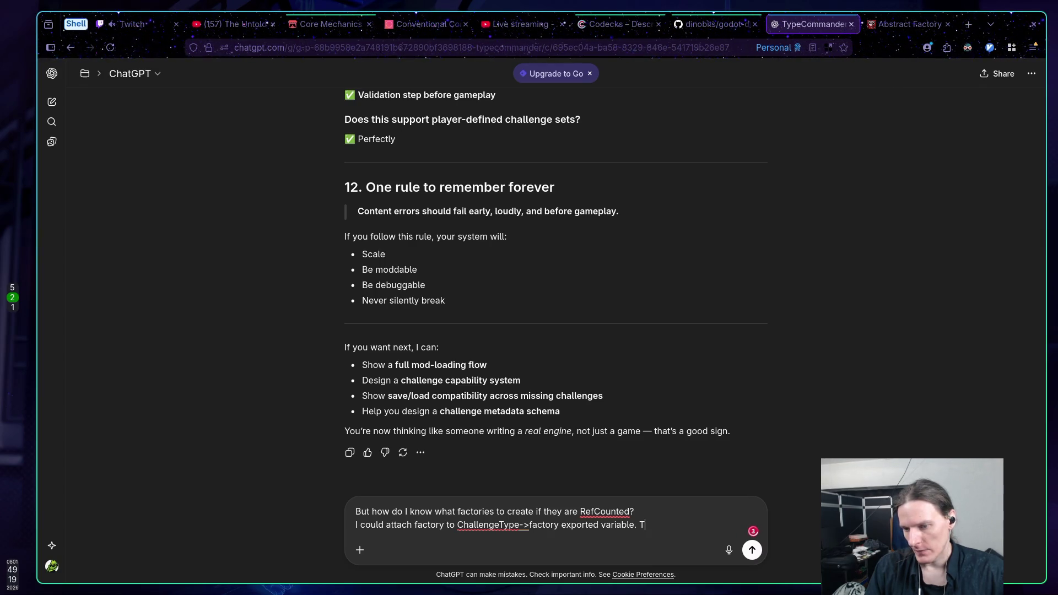
{"action": "type", "text": "hen I could"}
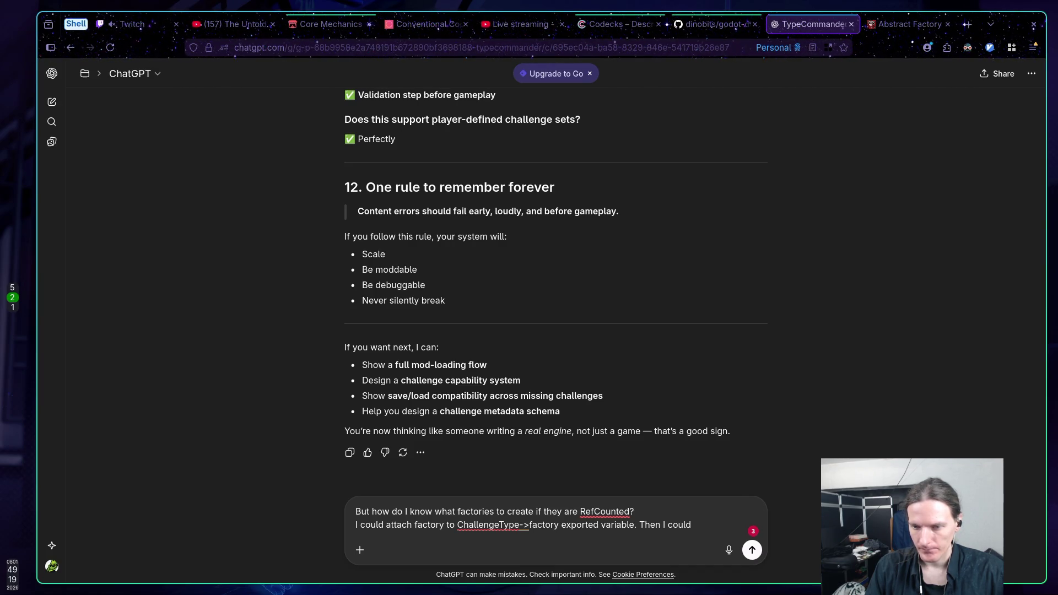
{"action": "type", "text": "gra"}
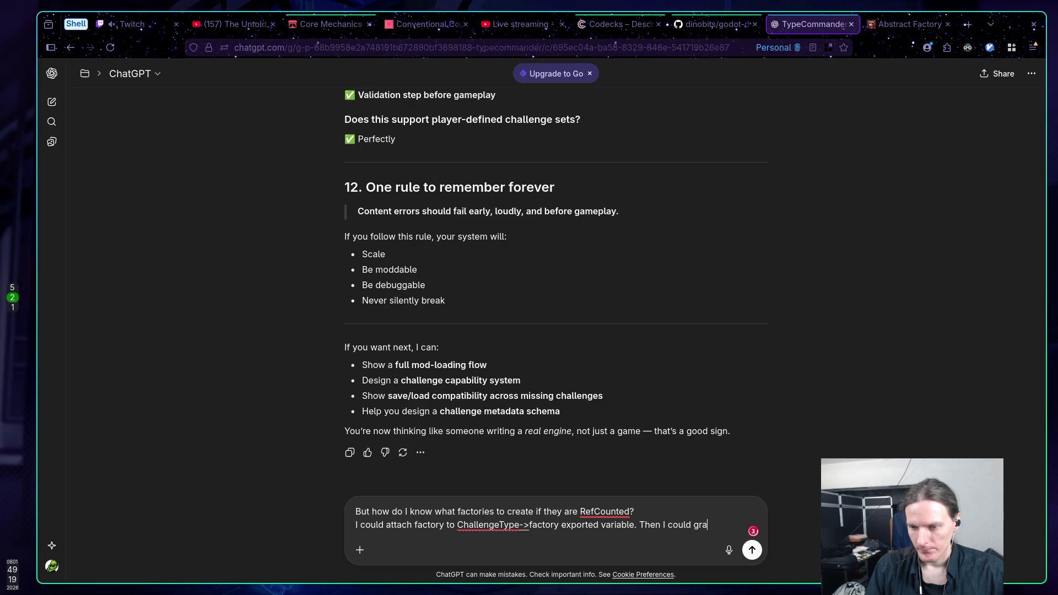
{"action": "type", "text": "b that"}
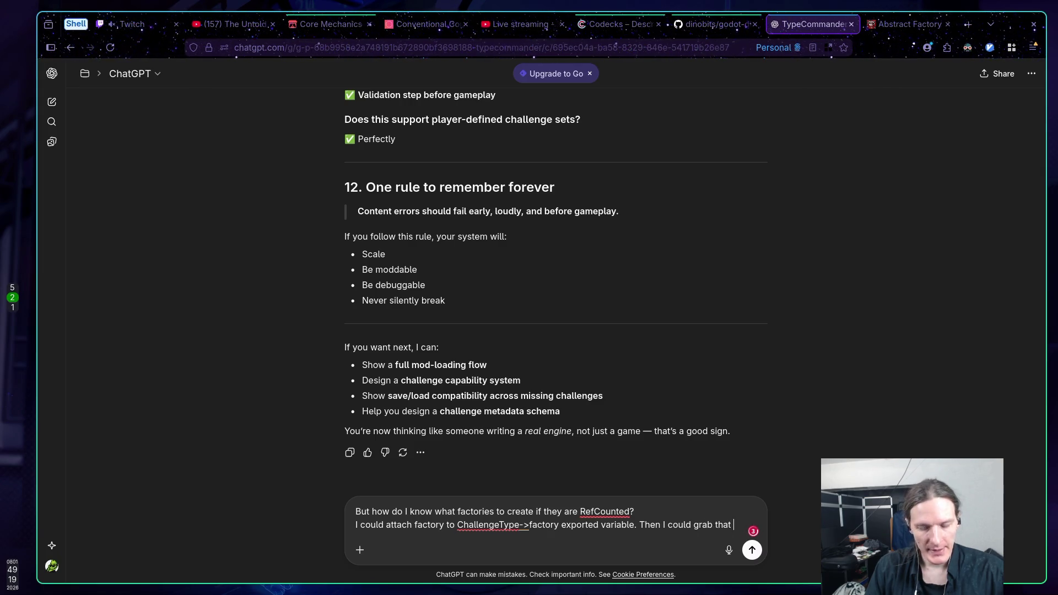
{"action": "type", "text": " Absc"}
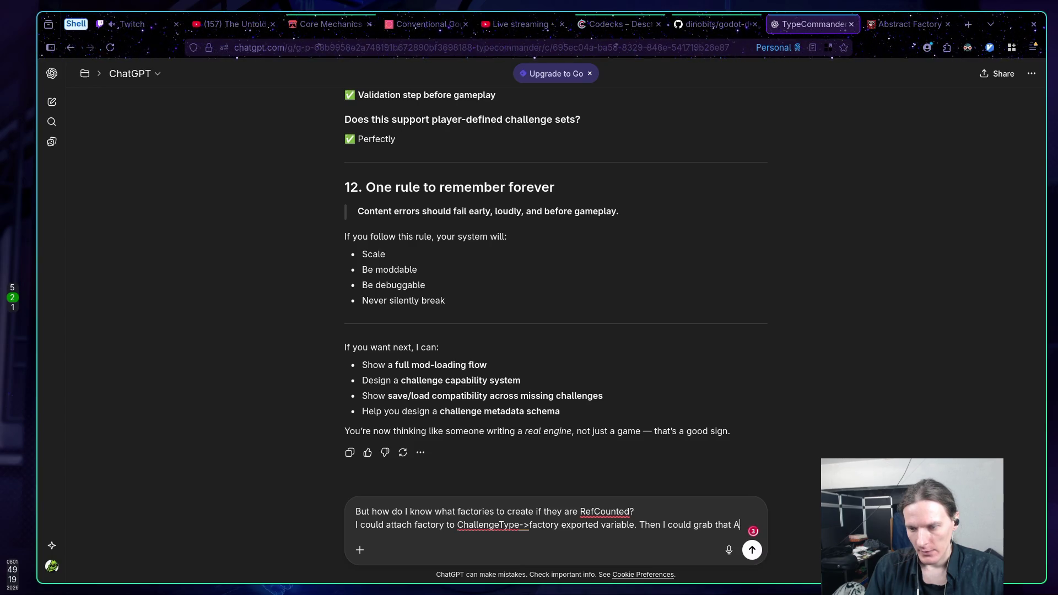
{"action": "key", "text": "BackSpace"}
{"action": "type", "text": "tract factory in some manager"}
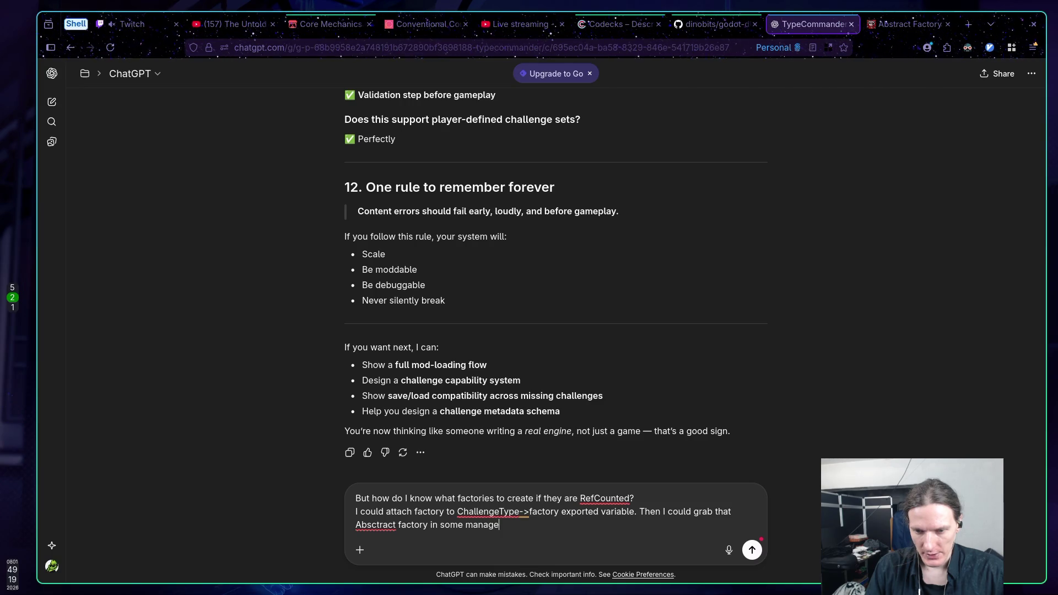
{"action": "type", "text": " (ge"}
{"action": "key", "text": "BackSpace"}
{"action": "key", "text": "BackSpace"}
{"action": "type", "text": "reg"}
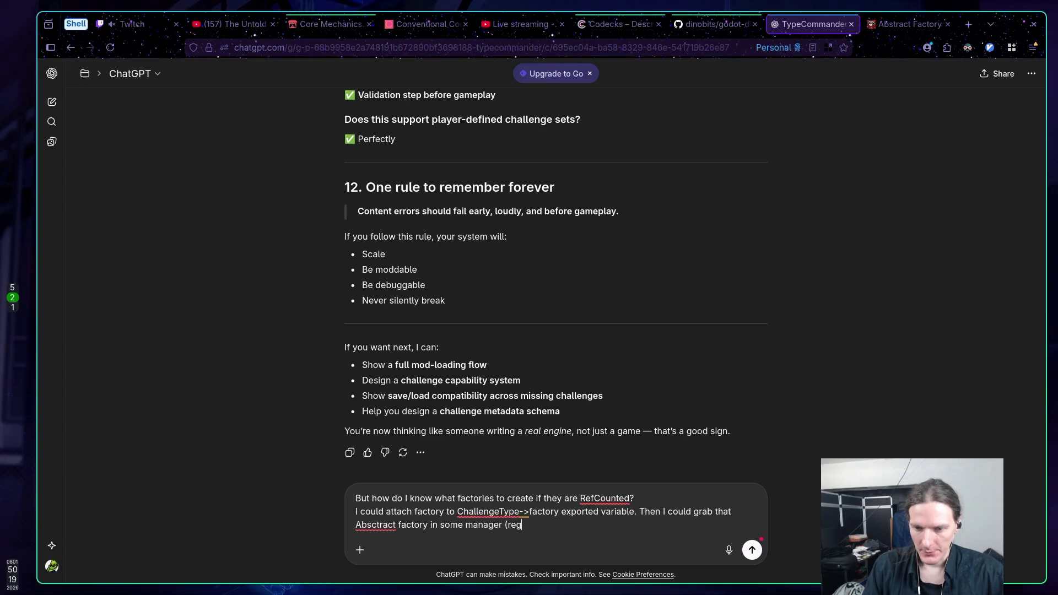
{"action": "type", "text": "istry?) and "}
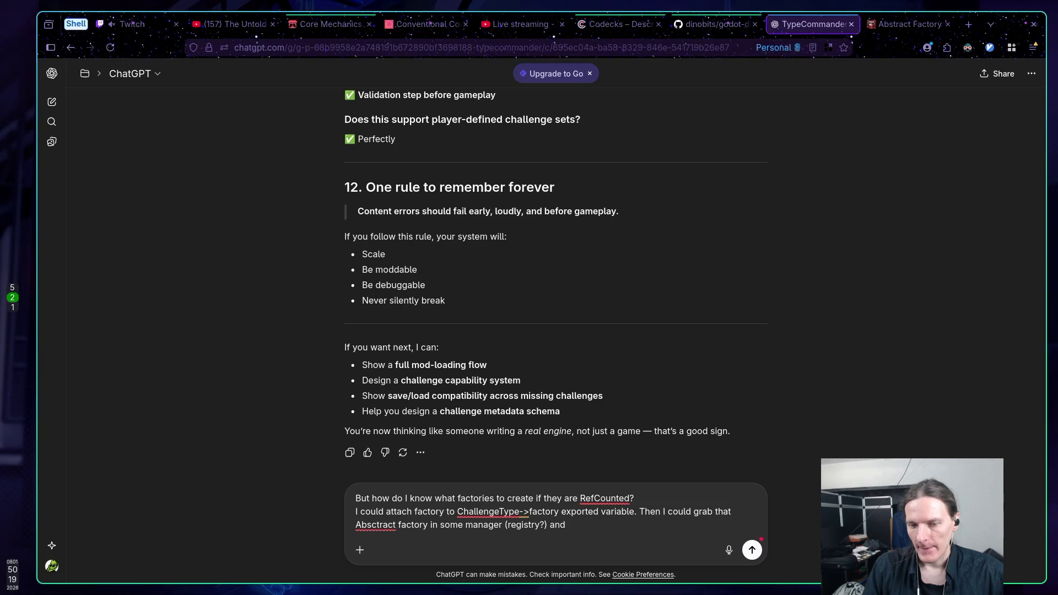
{"action": "type", "text": "initialize it "}
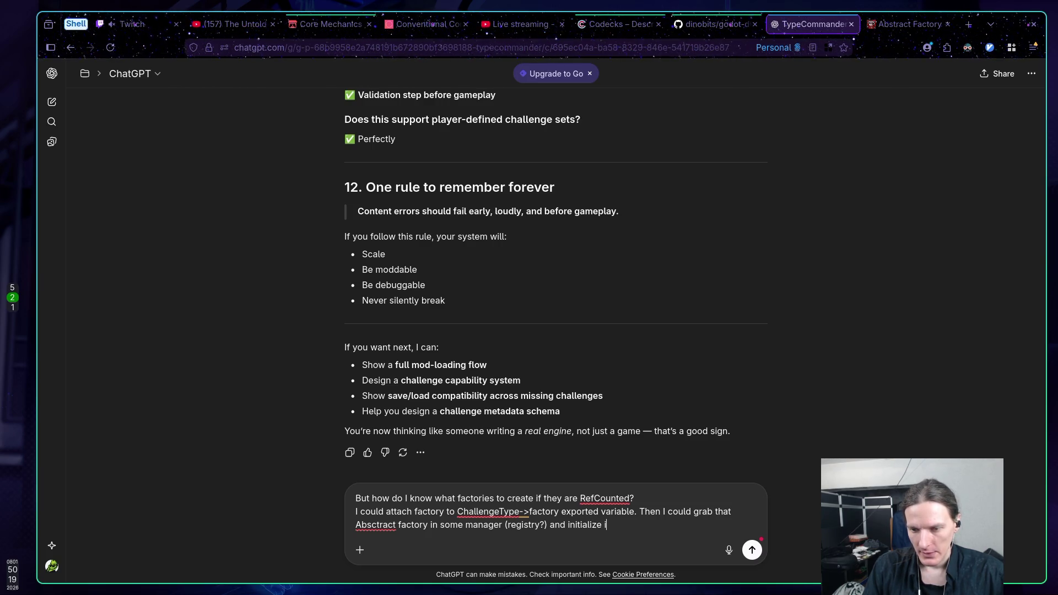
{"action": "type", "text": "vi"}
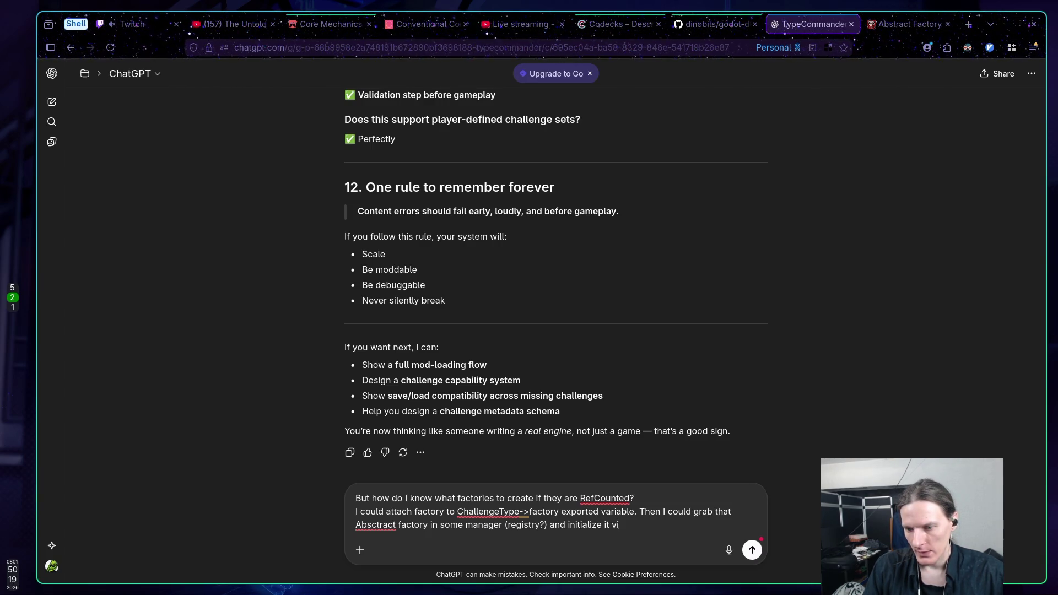
{"action": "type", "text": "a context."}
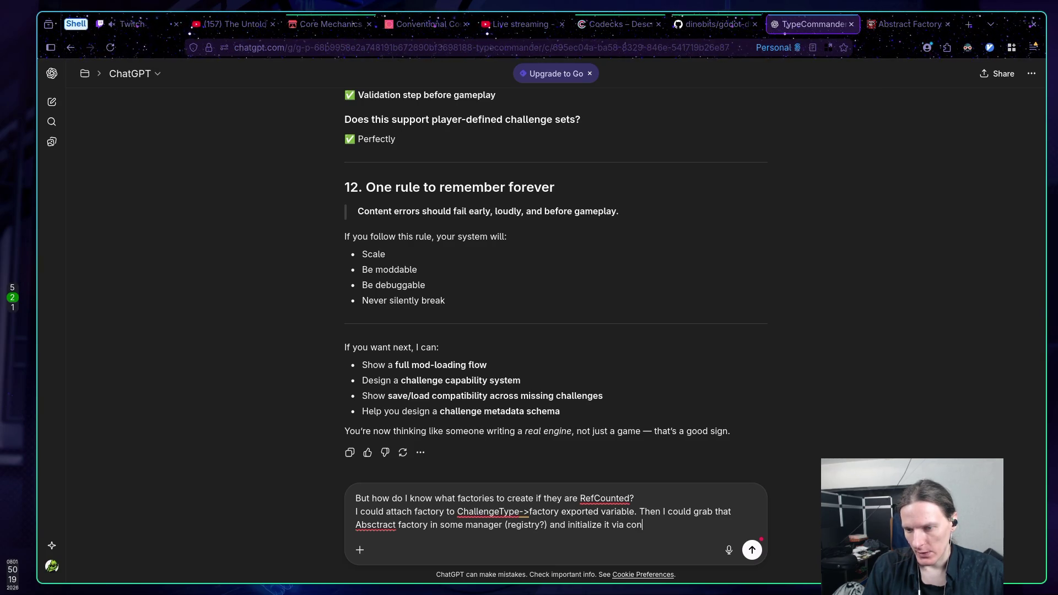
{"action": "key", "text": "BackSpace"}
{"action": "type", "text": "s."}
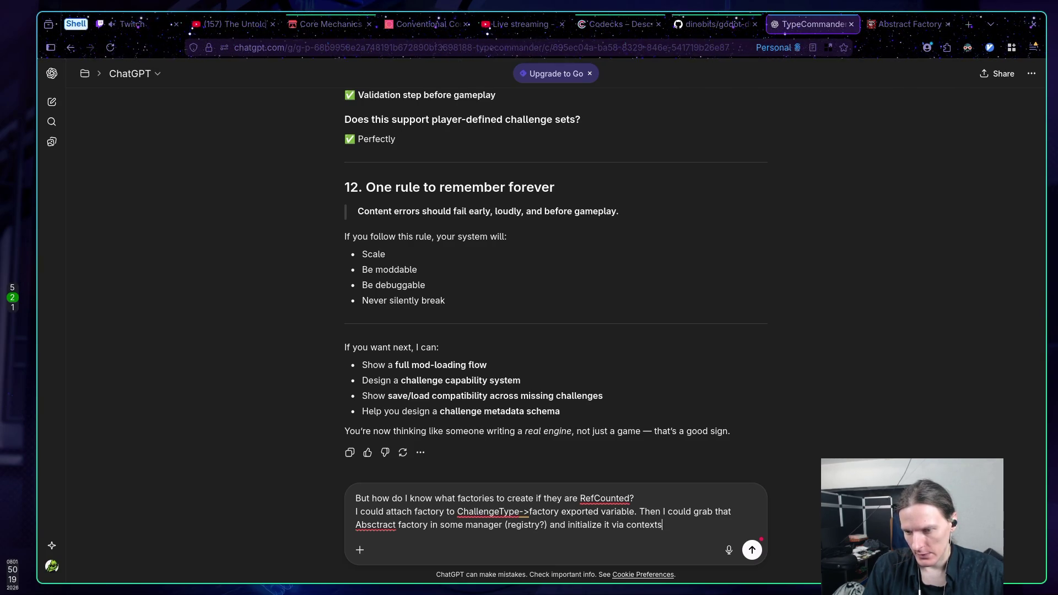
{"action": "key", "text": "shift+Return"}
{"action": "key", "text": "shift+Return"}
Explain that each new Challenge would need its RefCounted factory added to the registry by code, then send the question
{"action": "type", "text": "In your scenario I"}
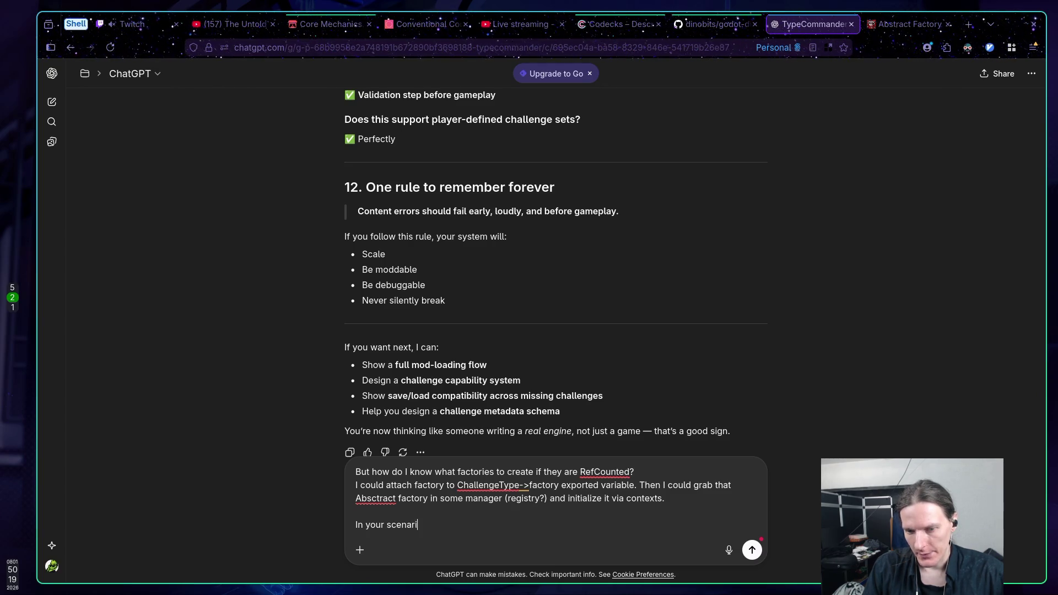
{"action": "type", "text": " would "}
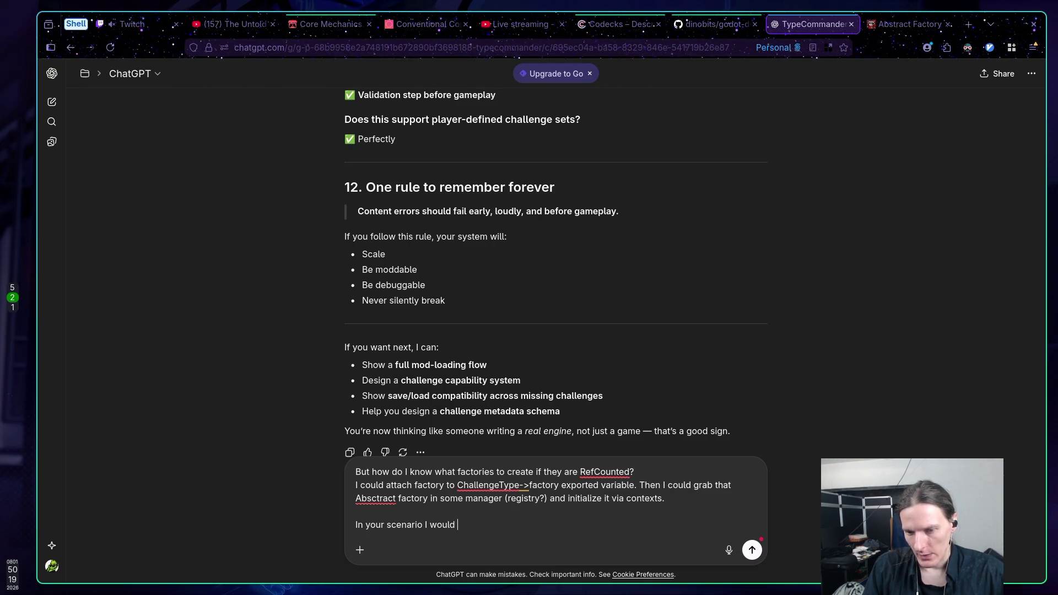
{"action": "type", "text": "need"}
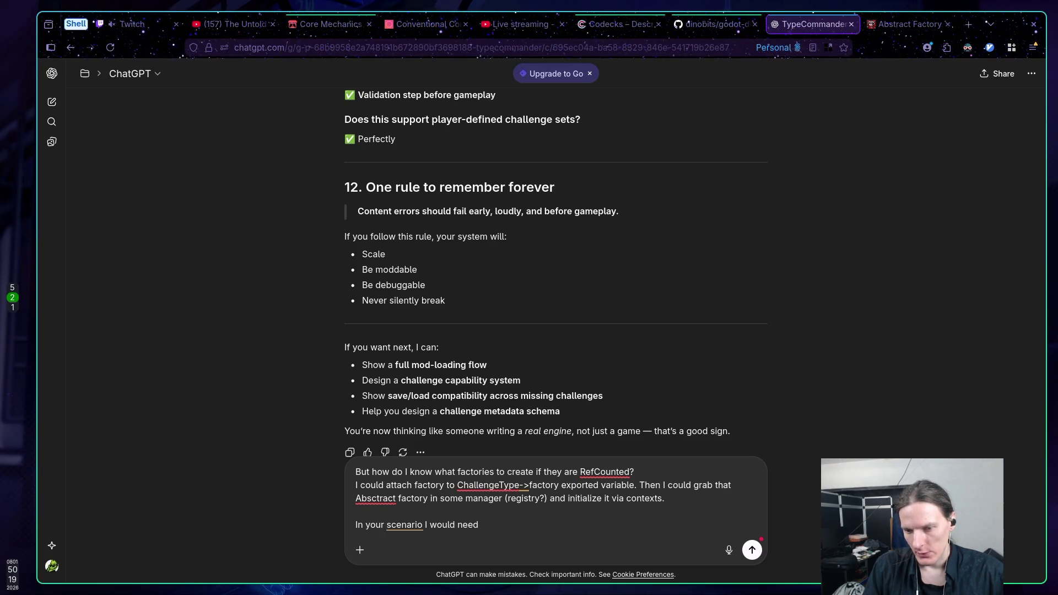
{"action": "type", "text": " to crea"}
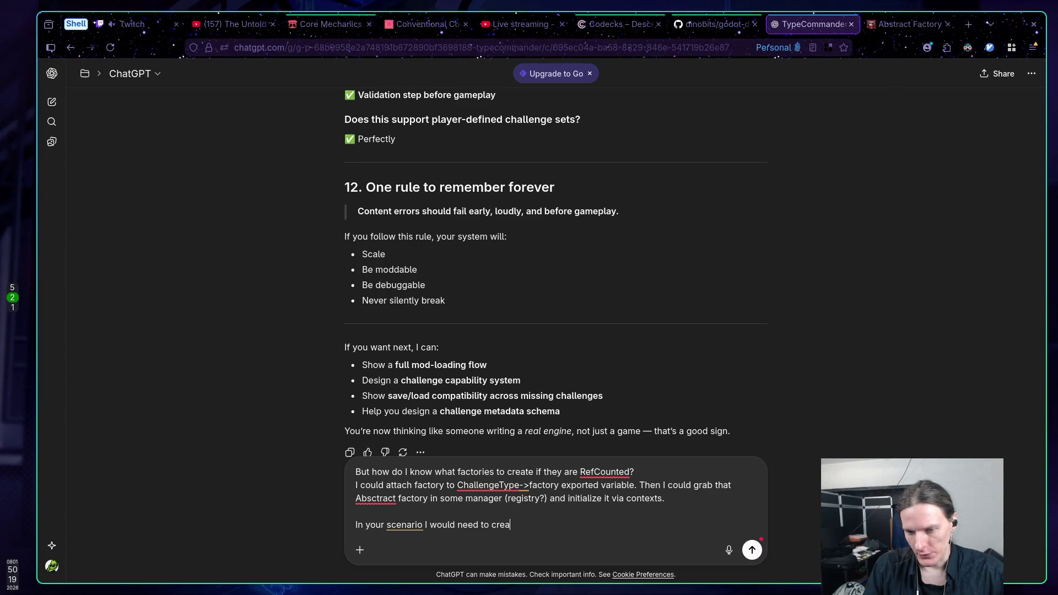
{"action": "type", "text": "te ALL "}
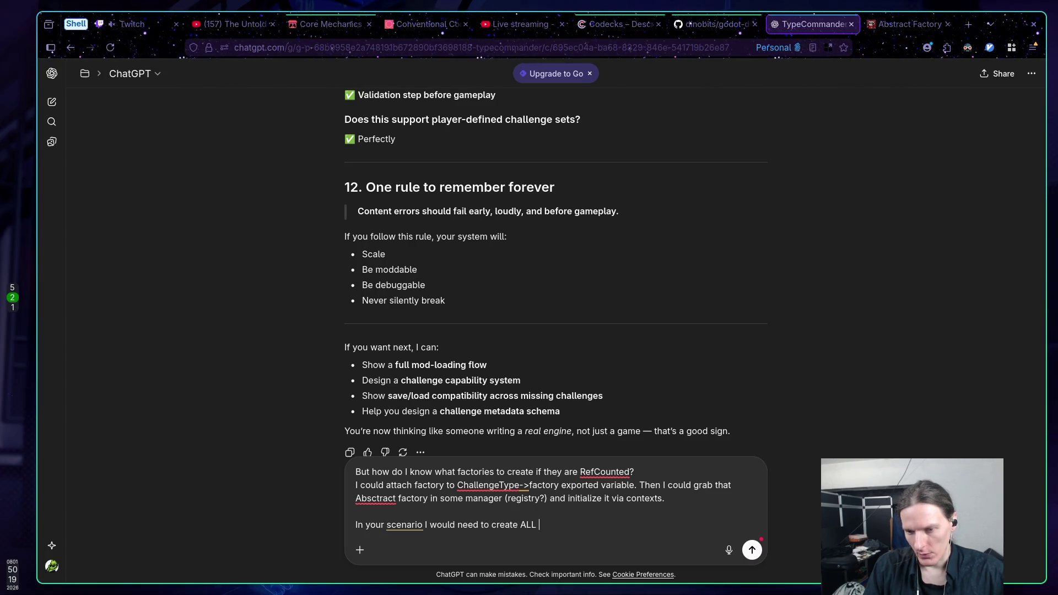
{"action": "type", "text": "of the factor"}
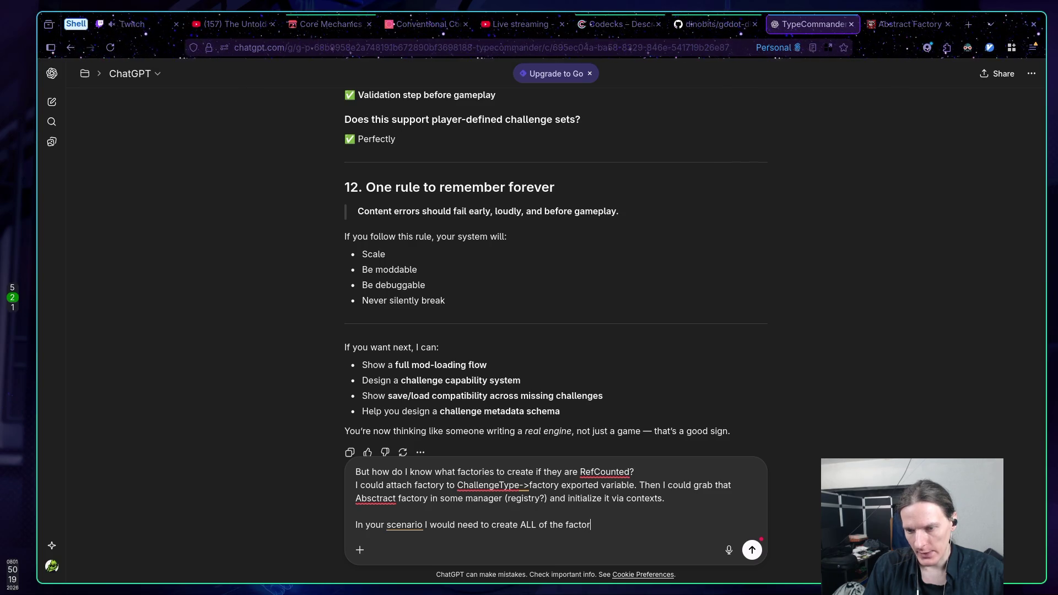
{"action": "type", "text": "ies. And, "}
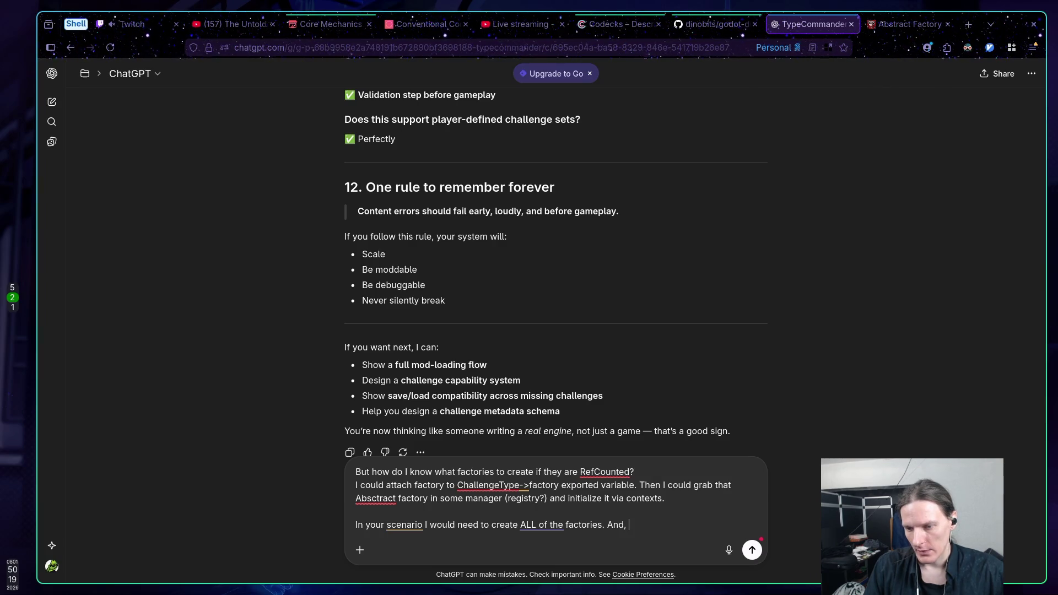
{"action": "key", "text": "BackSpace"}
{"action": "key", "text": "BackSpace"}
{"action": "type", "text": " if late"}
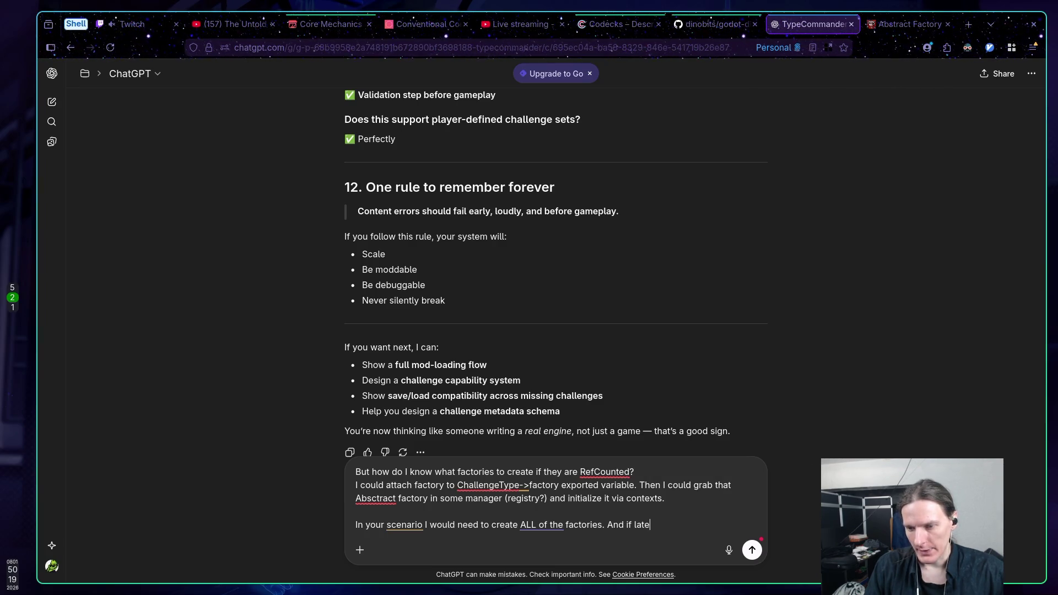
{"action": "type", "text": "r I create new Chell"}
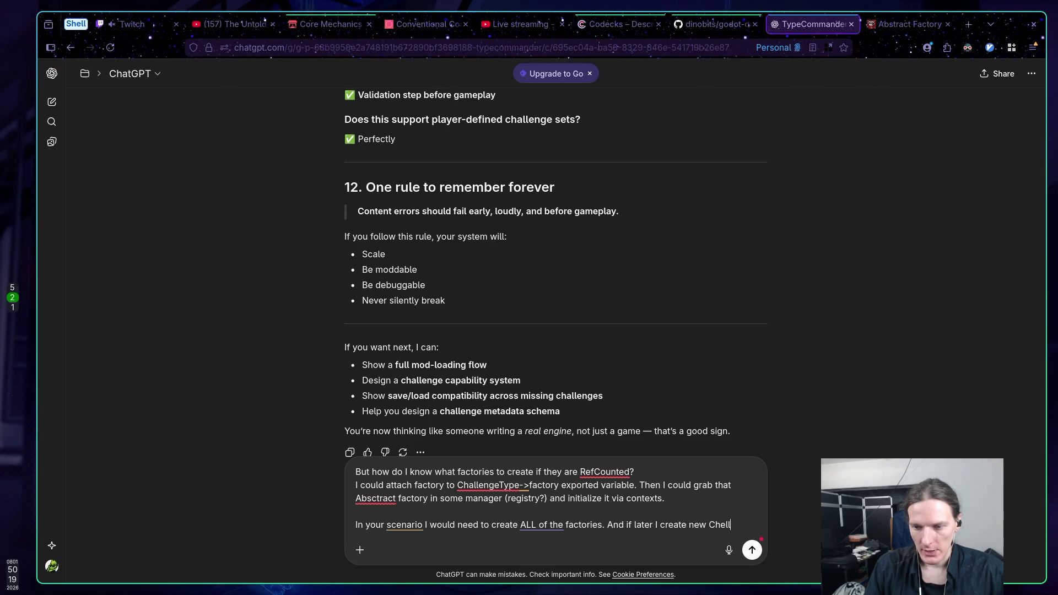
{"action": "key", "text": "BackSpace"}
{"action": "type", "text": "allenge"}
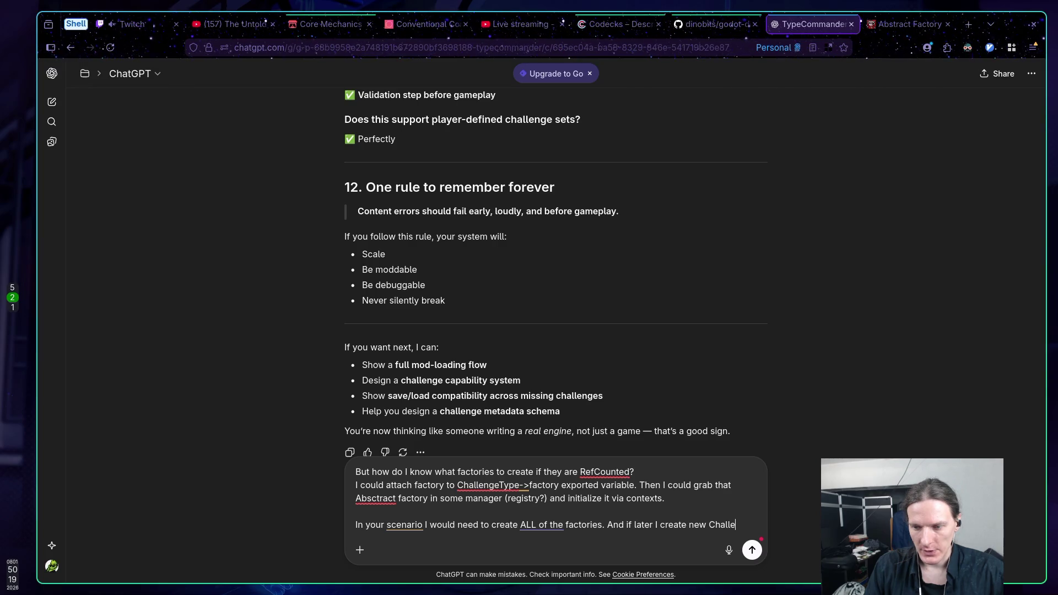
{"action": "type", "text": "e "}
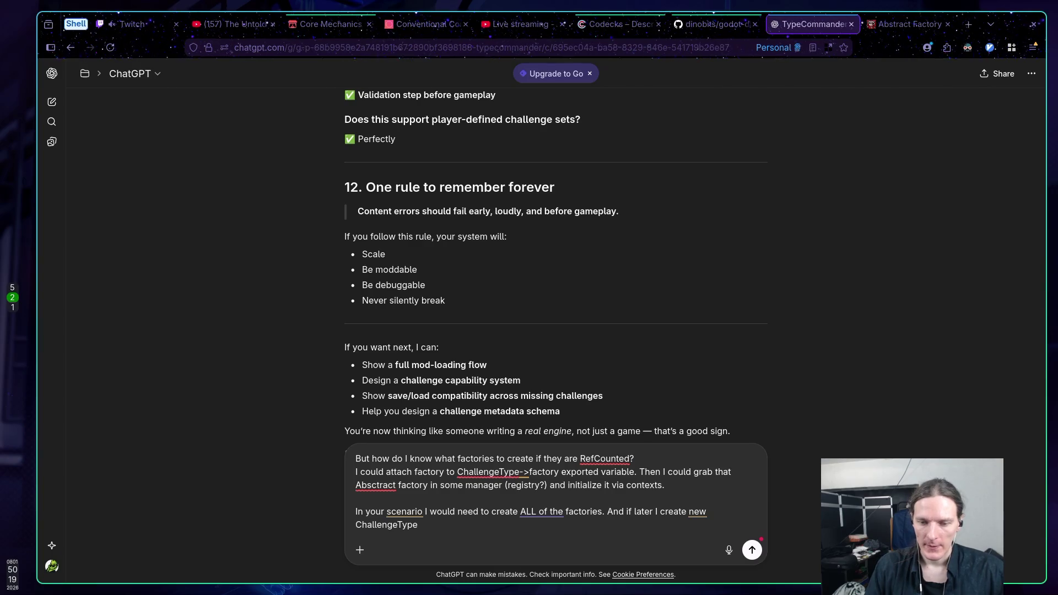
{"action": "type", "text": "via "}
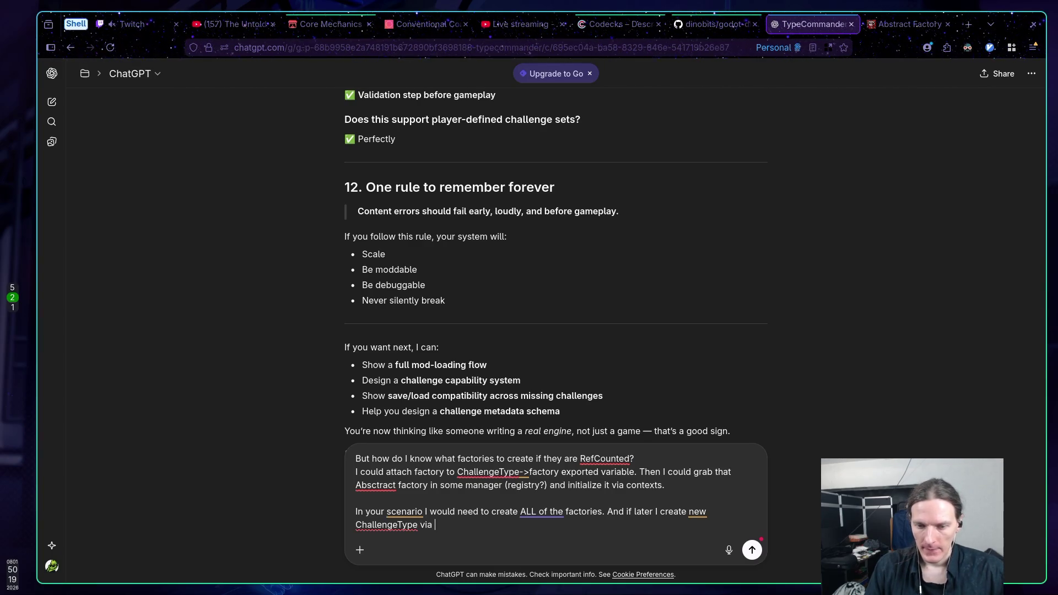
{"action": "type", "text": "edito"}
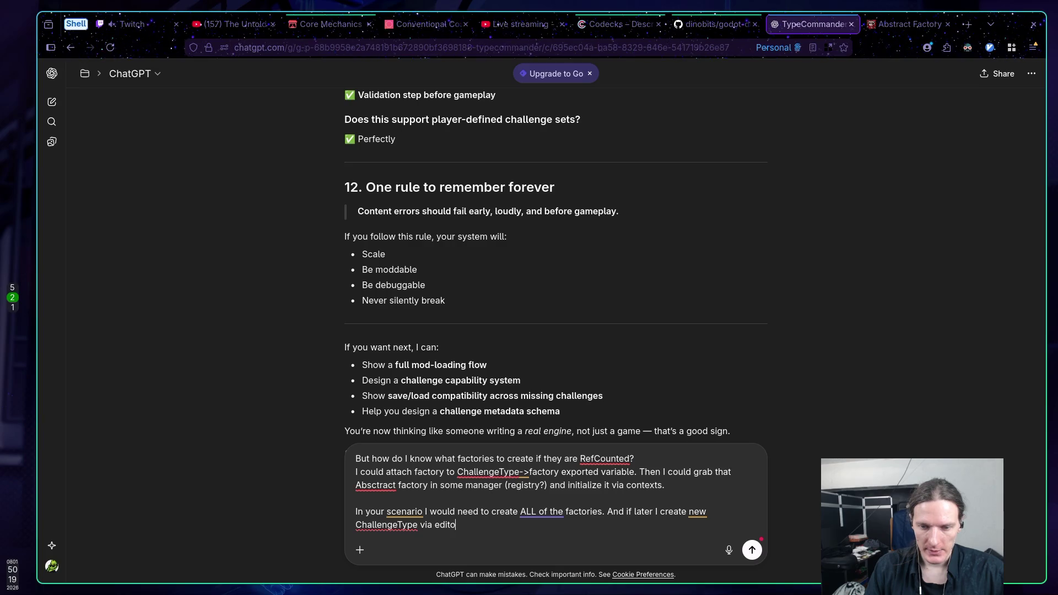
{"action": "type", "text": "r I w"}
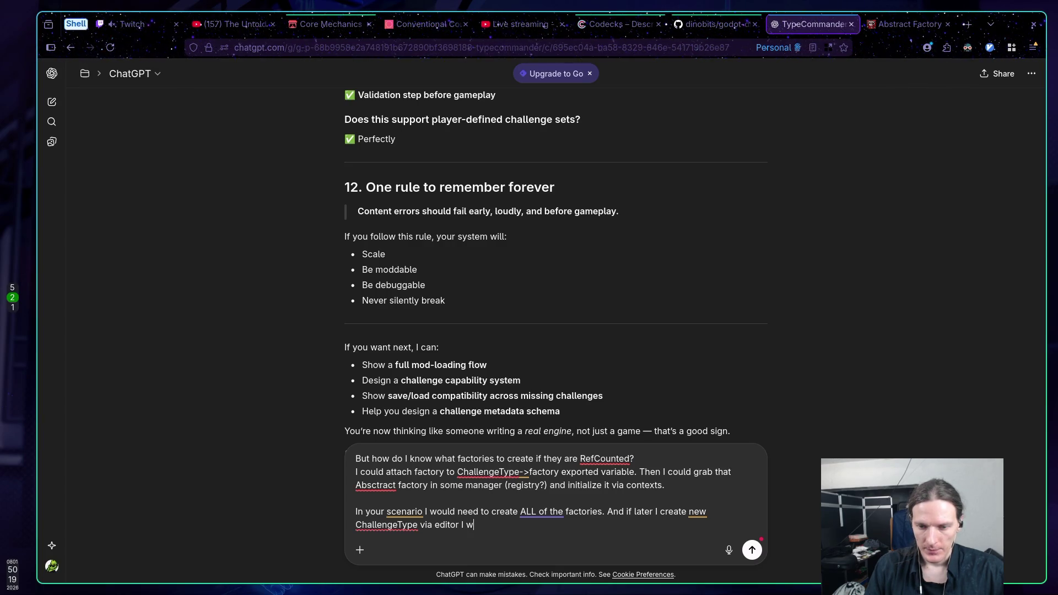
{"action": "type", "text": "ould need to"}
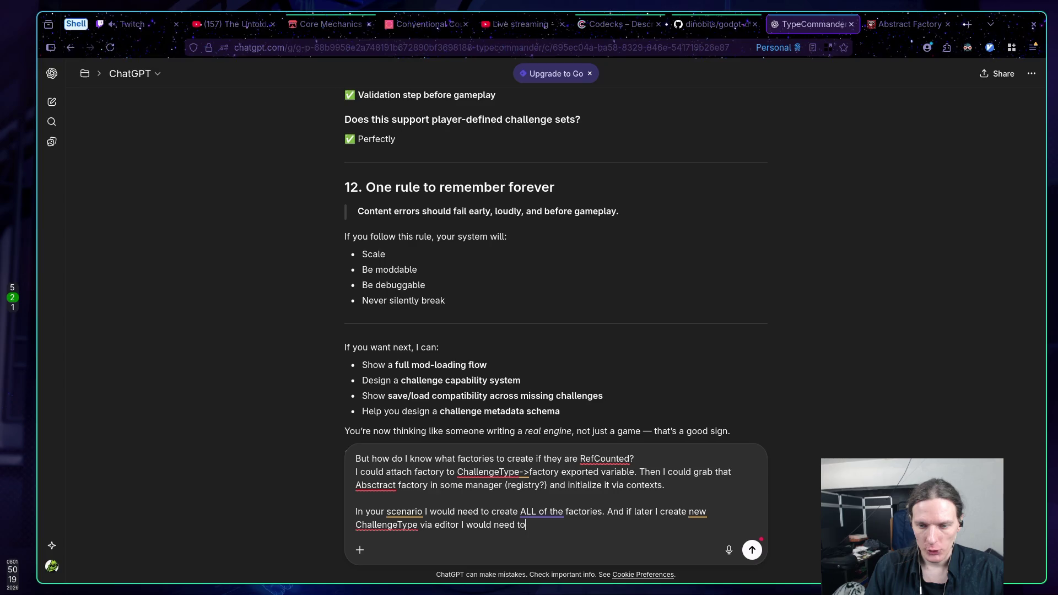
{"action": "type", "text": " go and ma"}
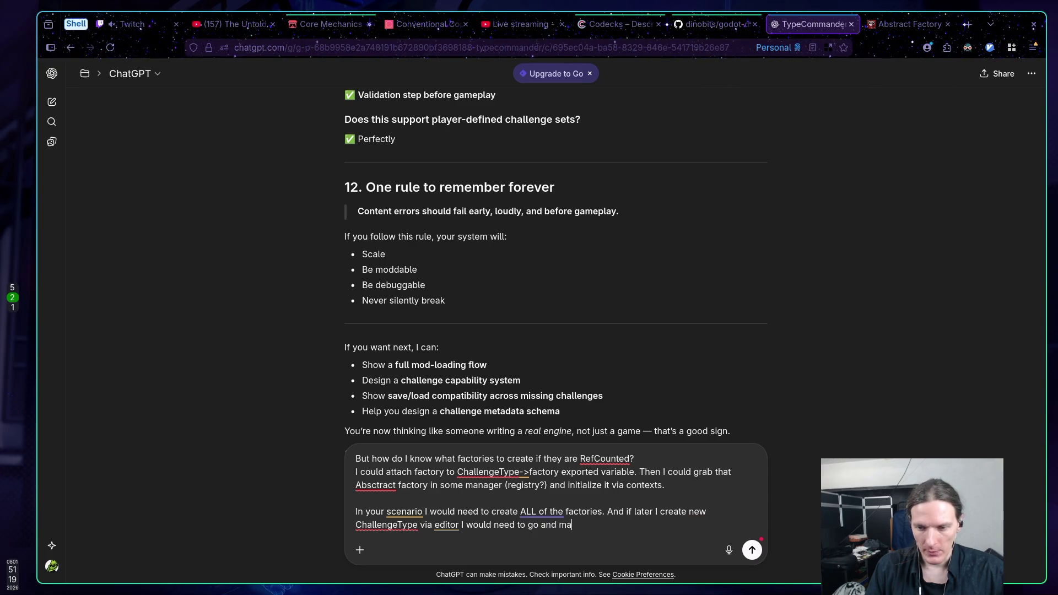
{"action": "type", "text": "nually create this RefCounted factory and "}
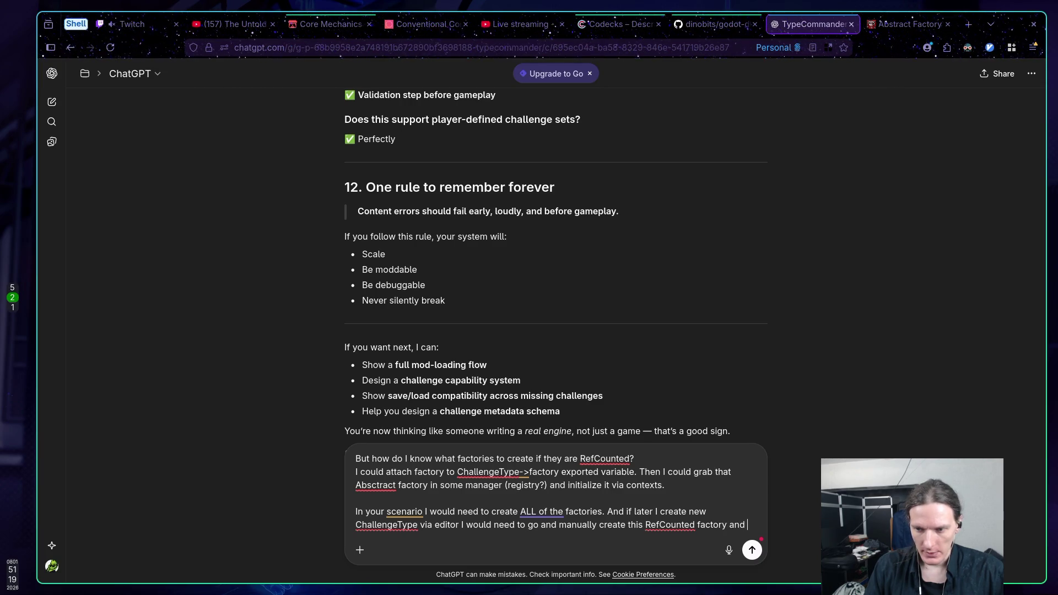
{"action": "type", "text": "add it "}
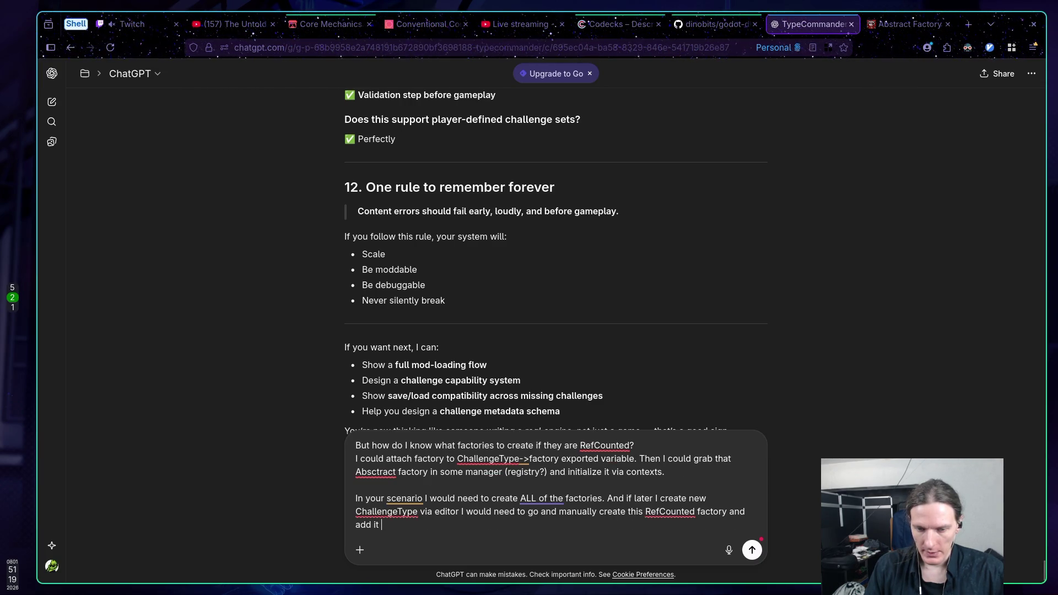
{"action": "type", "text": "to the"}
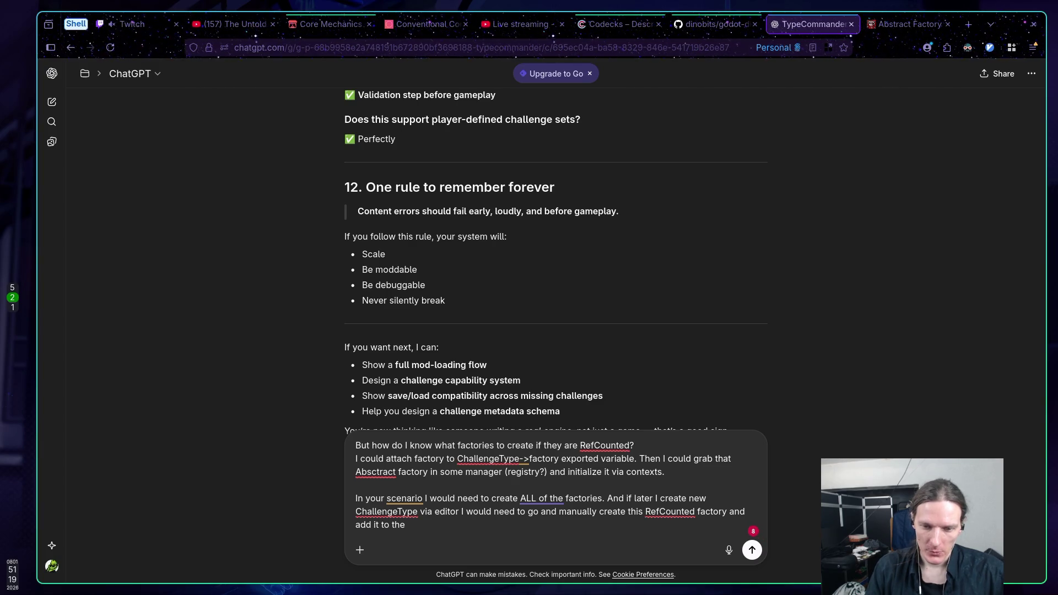
{"action": "type", "text": " re"}
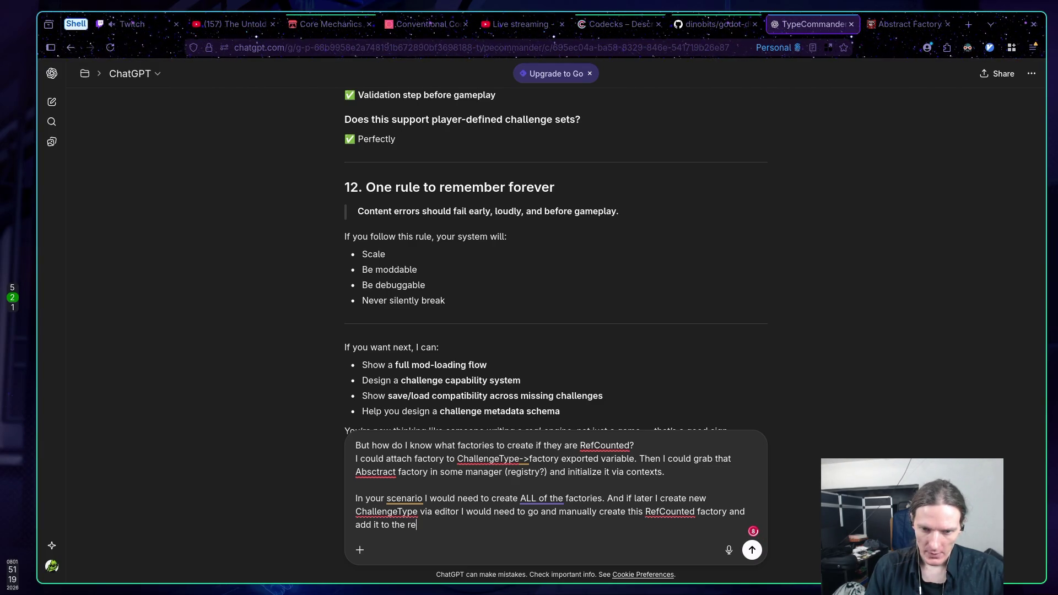
{"action": "type", "text": "gistry"}
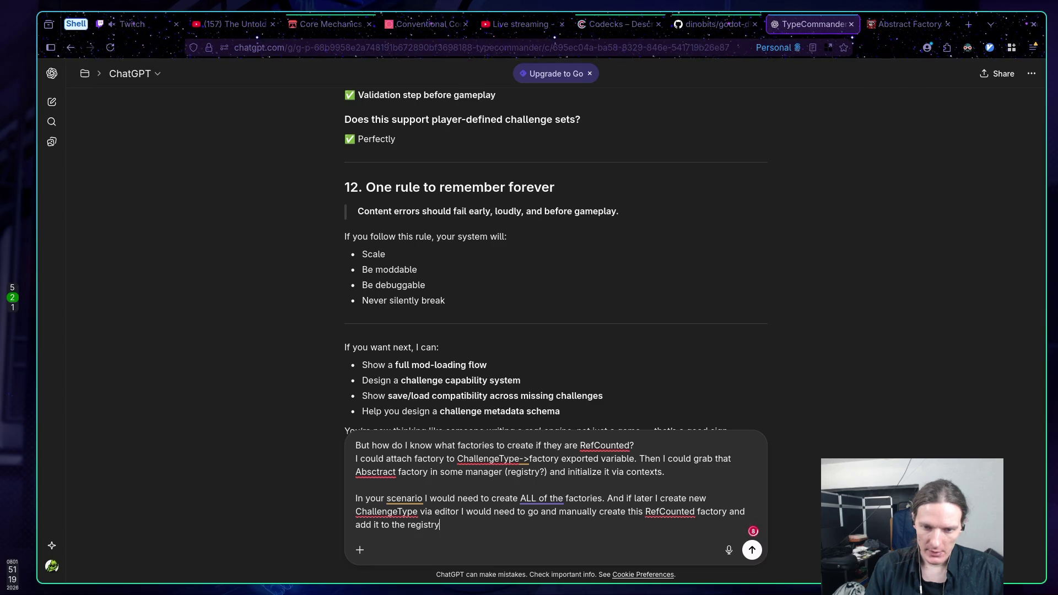
{"action": "type", "text": " also"}
{"action": "key", "text": "BackSpace"}
{"action": "key", "text": "BackSpace"}
{"action": "key", "text": "BackSpace"}
{"action": "type", "text": "by code"}
{"action": "key", "text": "BackSpace"}
{"action": "key", "text": "BackSpace"}
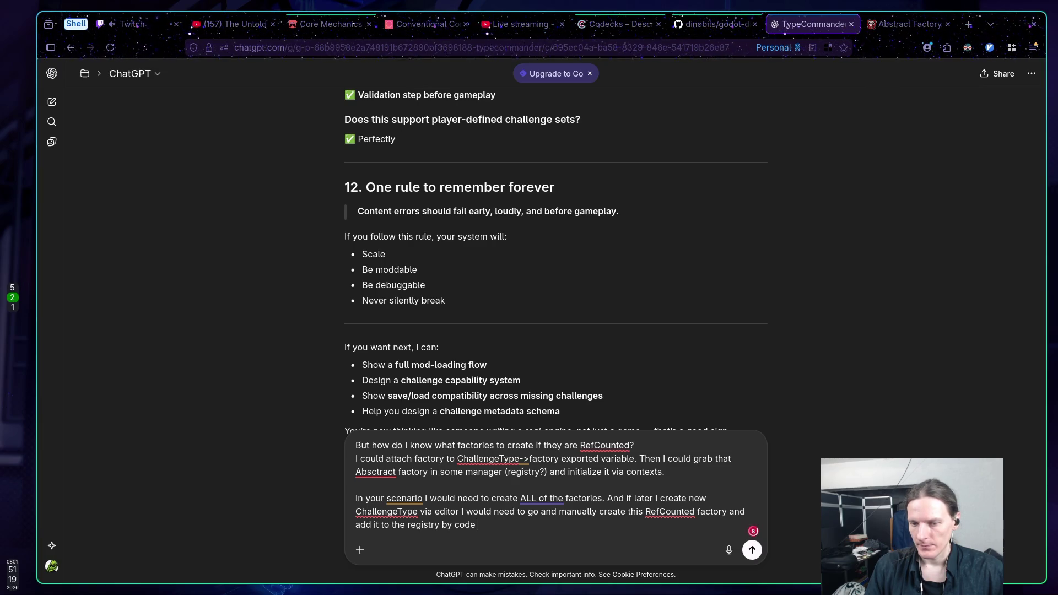
{"action": "type", "text": "a"}
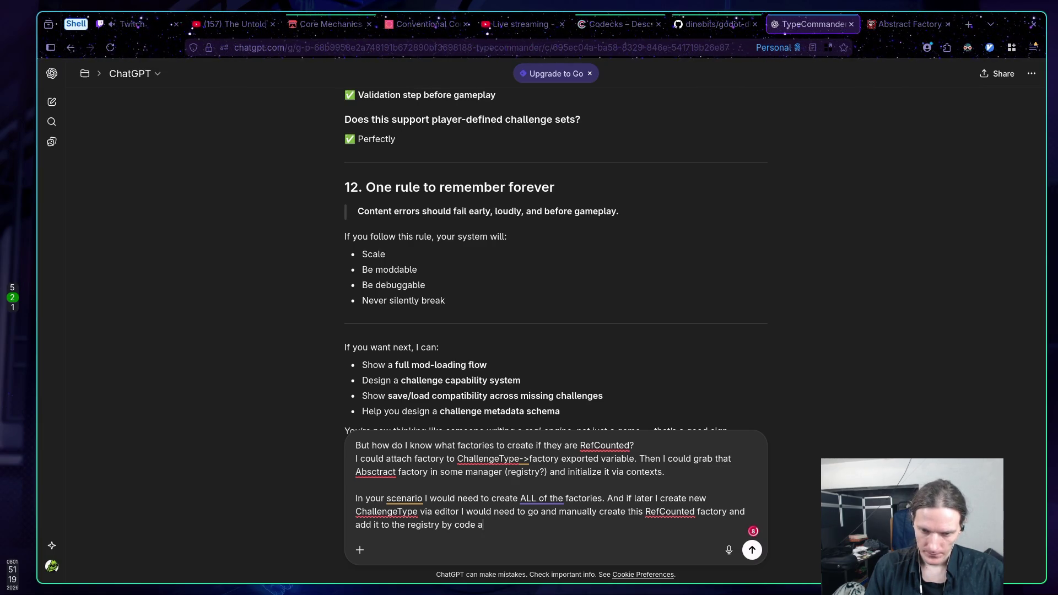
{"action": "type", "text": "nd not "}
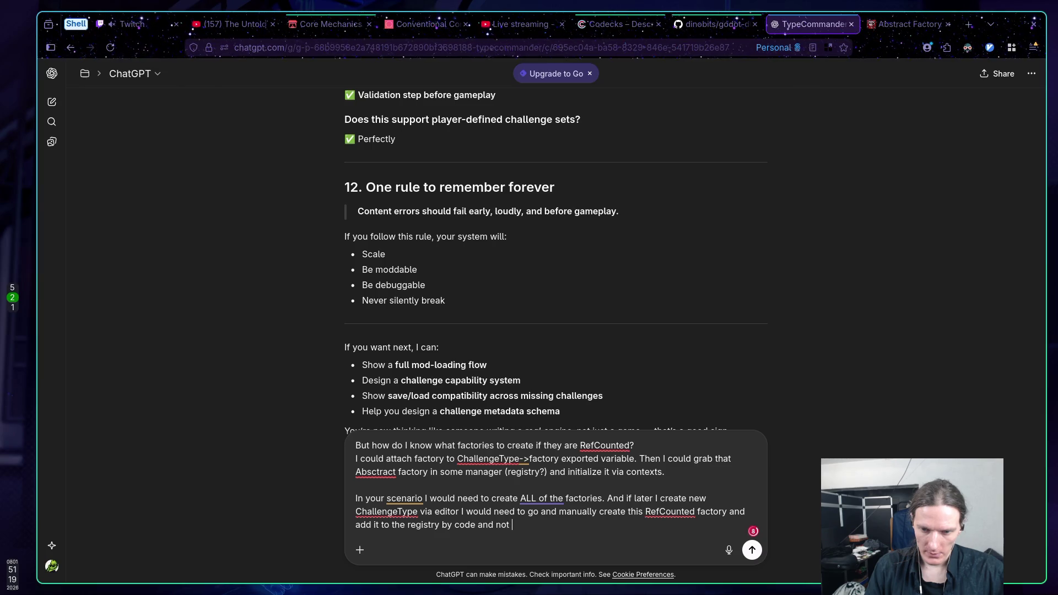
{"action": "type", "text": "dynamically"}
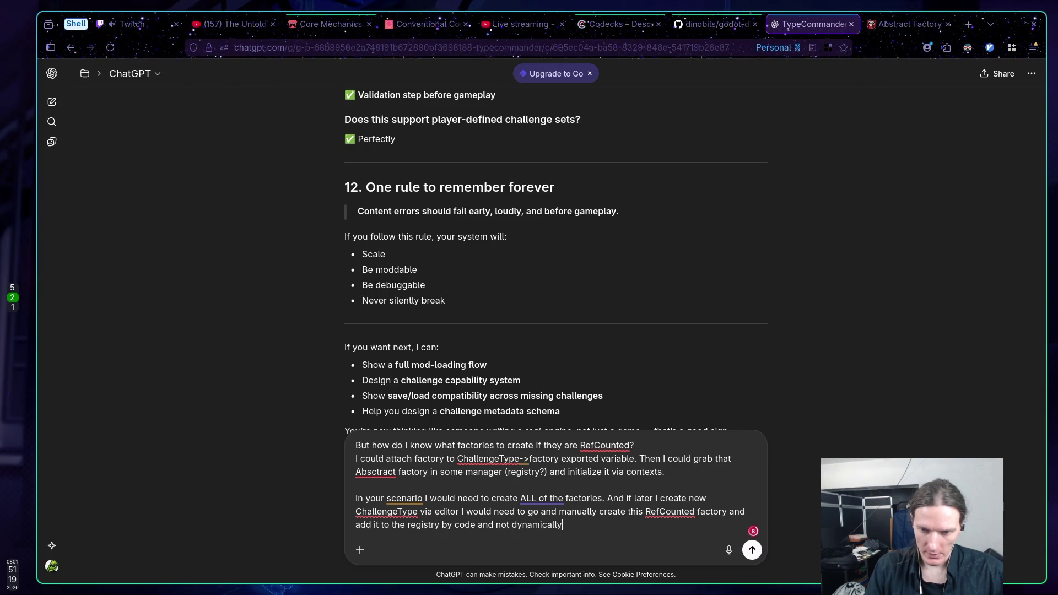
{"action": "type", "text": " as the co"}
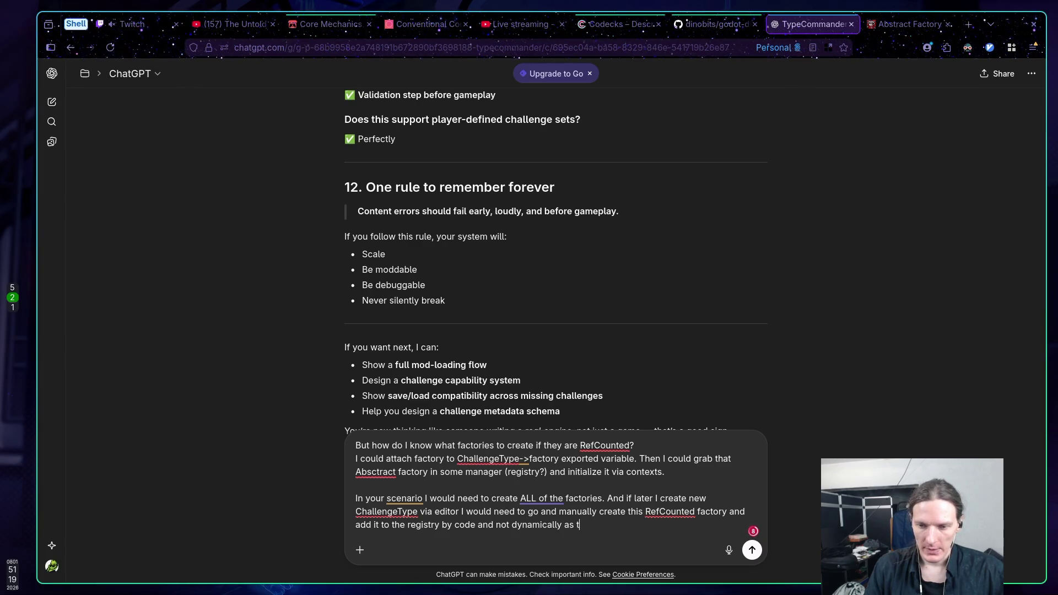
{"action": "type", "text": "de "}
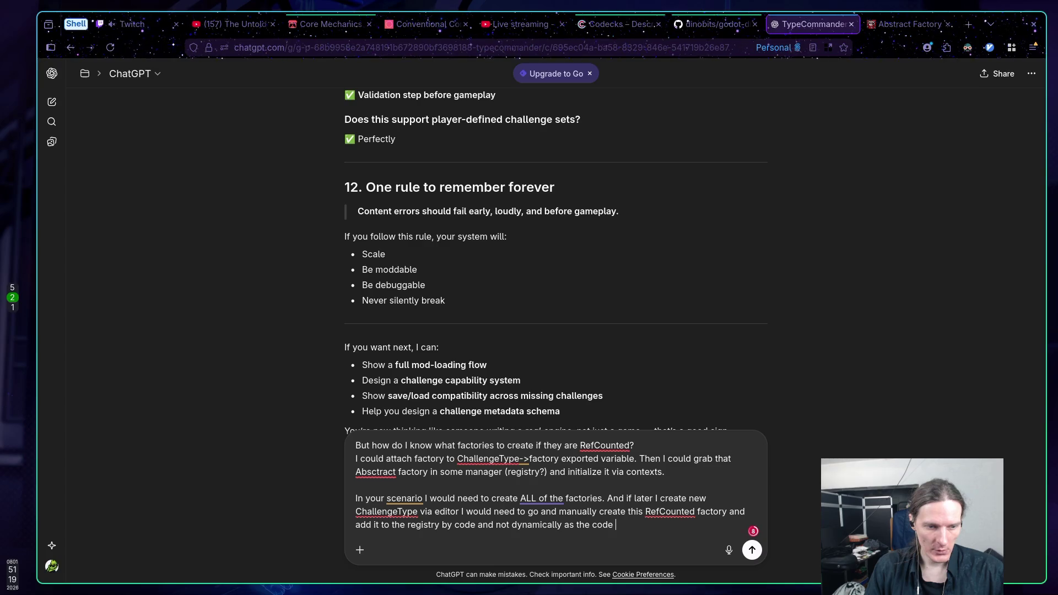
{"action": "type", "text": "would not know about it"}
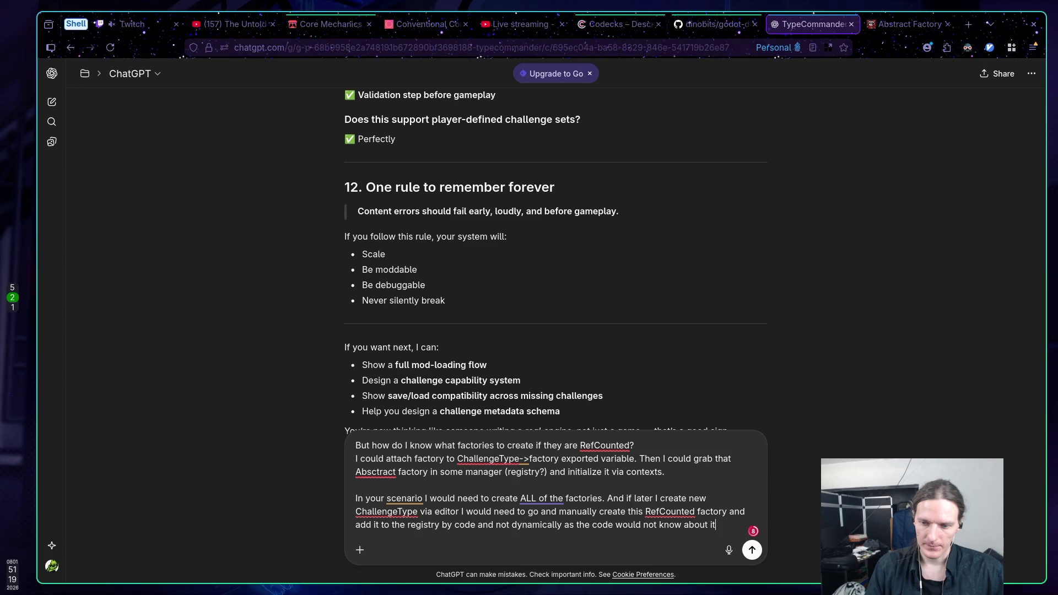
{"action": "key", "text": "Return"}
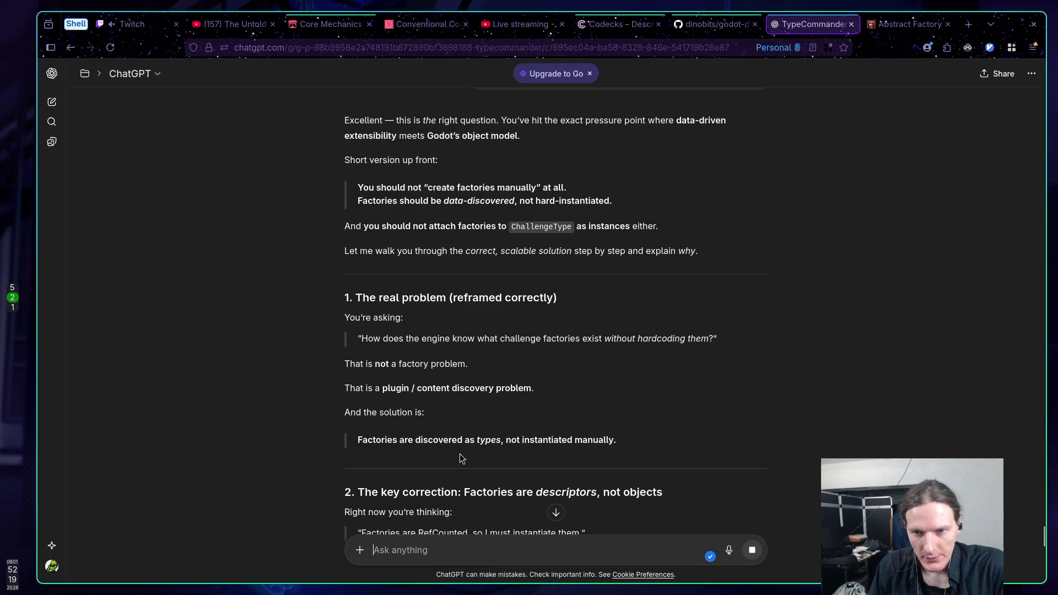
Read ChatGPT's reply, highlighting 'reframed correctly' and 'not a factory problem'
{"action": "left_click_drag", "start_coordinate": [450, 298], "coordinate": [610, 292]}
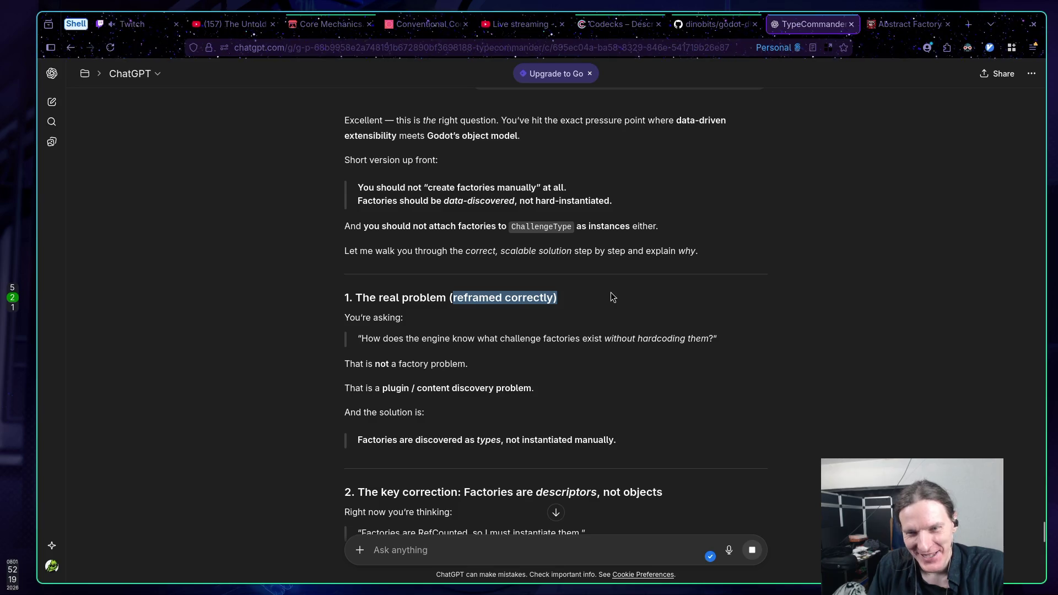
{"action": "left_click", "coordinate": [441, 298]}
{"action": "left_click_drag", "start_coordinate": [448, 298], "coordinate": [603, 302]}
{"action": "left_click", "coordinate": [603, 309]}
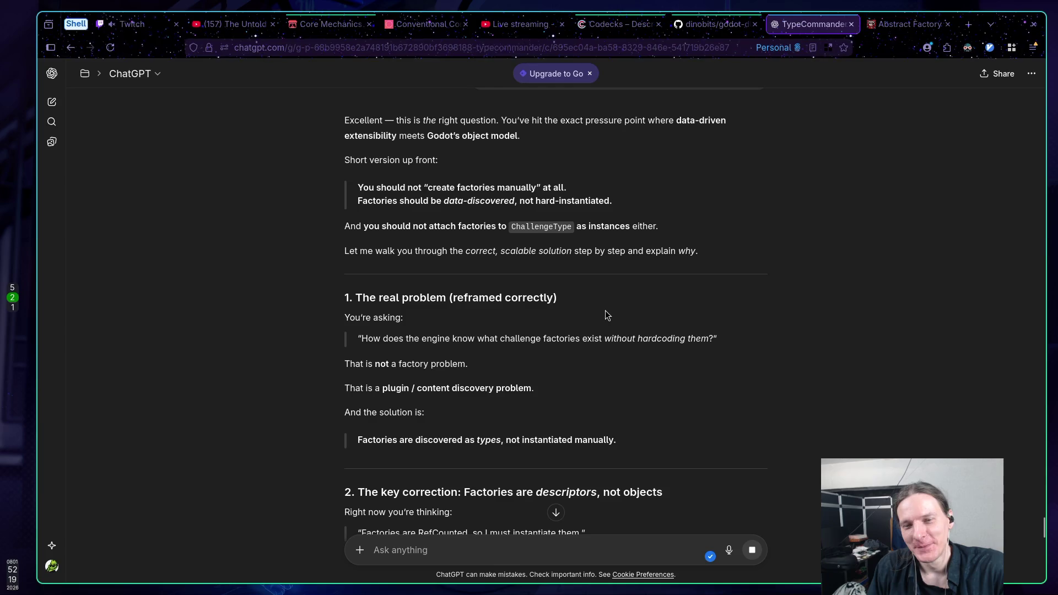
{"action": "scroll", "coordinate": [606, 317], "scroll_direction": "down", "scroll_amount": 2}
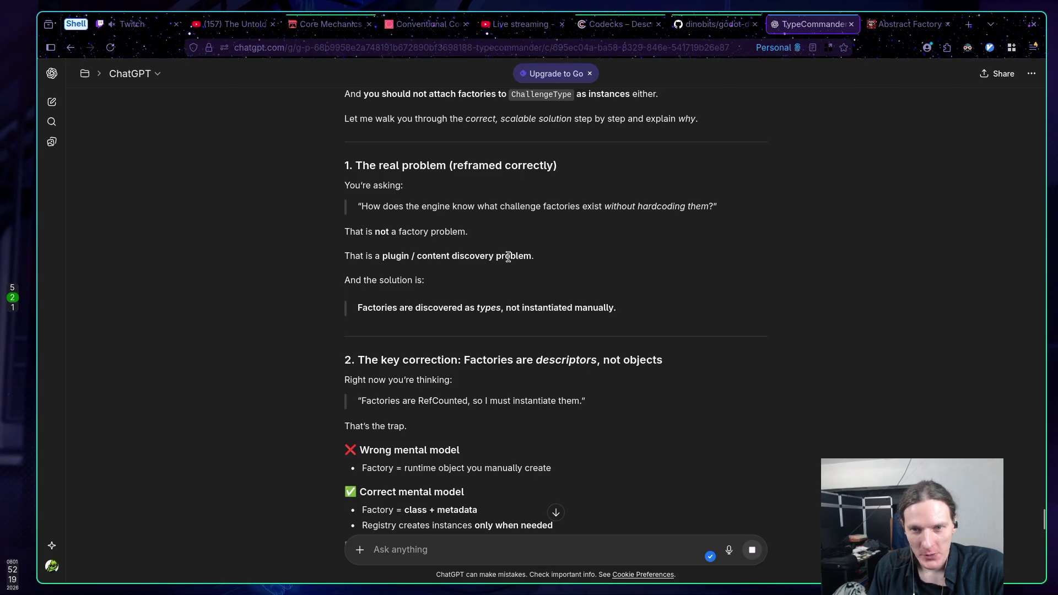
{"action": "left_click_drag", "start_coordinate": [375, 231], "coordinate": [503, 236]}
{"action": "left_click", "coordinate": [503, 236]}
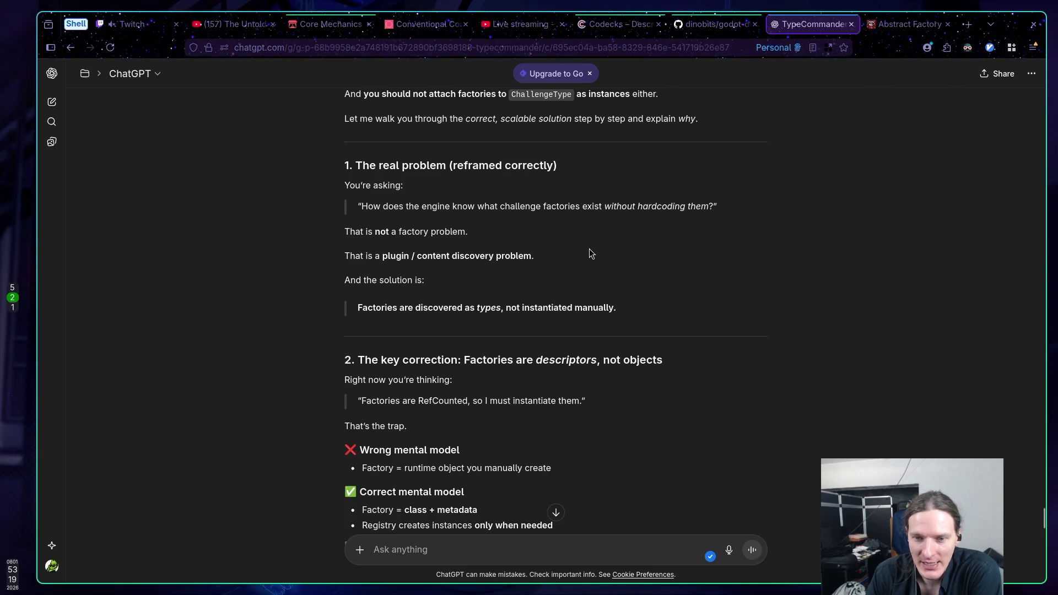
{"action": "scroll", "coordinate": [589, 253], "scroll_direction": "down", "scroll_amount": 3}
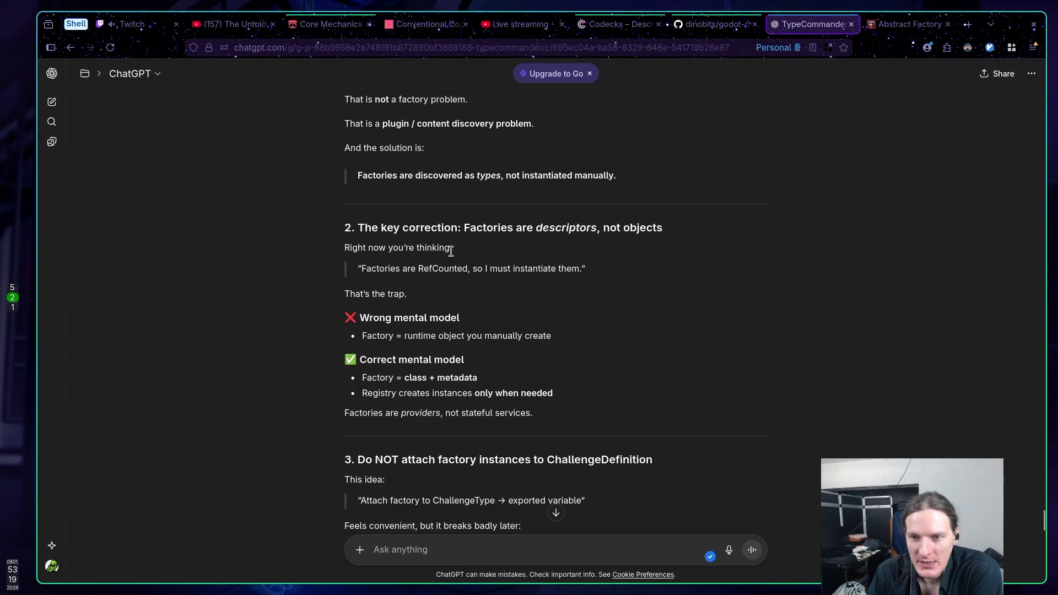
{"action": "left_click_drag", "start_coordinate": [347, 294], "coordinate": [495, 297]}
{"action": "left_click", "coordinate": [500, 295]}
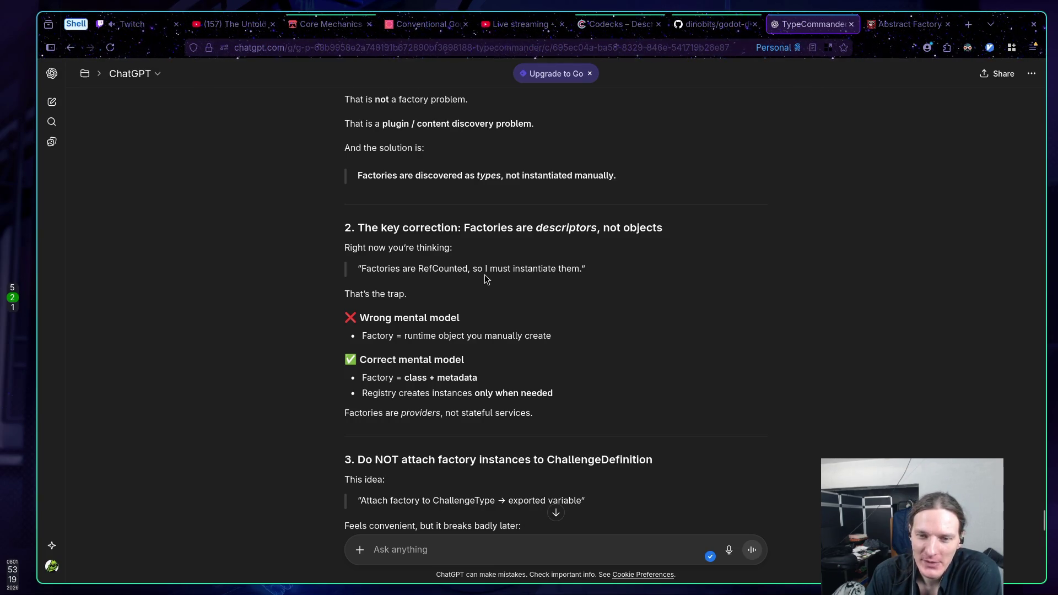
{"action": "scroll", "coordinate": [477, 271], "scroll_direction": "down", "scroll_amount": 2}
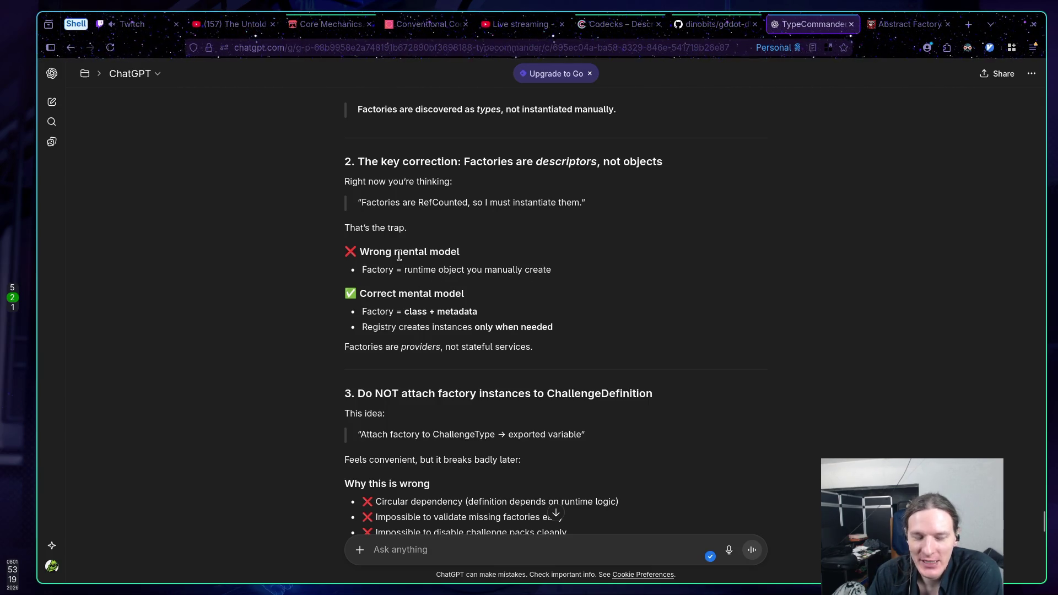
{"action": "left_click_drag", "start_coordinate": [551, 269], "coordinate": [388, 228]}
{"action": "left_click", "coordinate": [533, 275]}
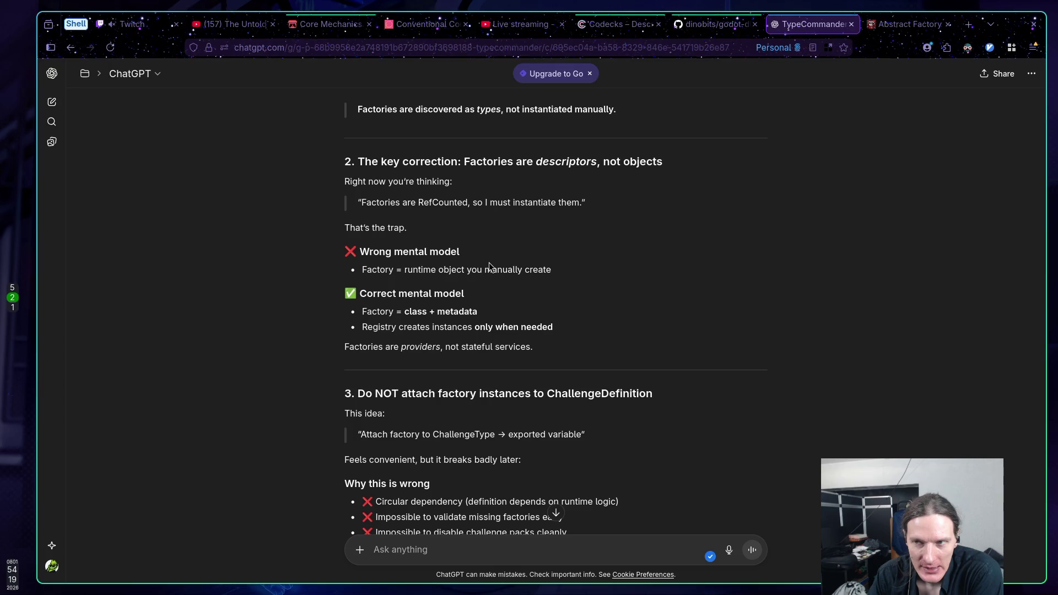
{"action": "scroll", "coordinate": [489, 263], "scroll_direction": "down", "scroll_amount": 1}
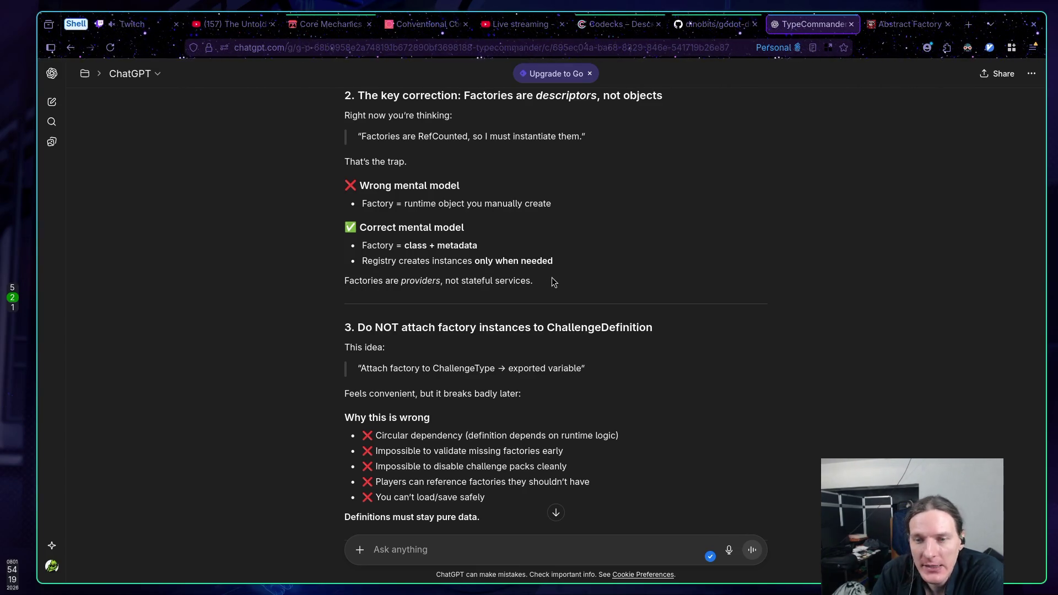
{"action": "left_click_drag", "start_coordinate": [446, 282], "coordinate": [561, 285]}
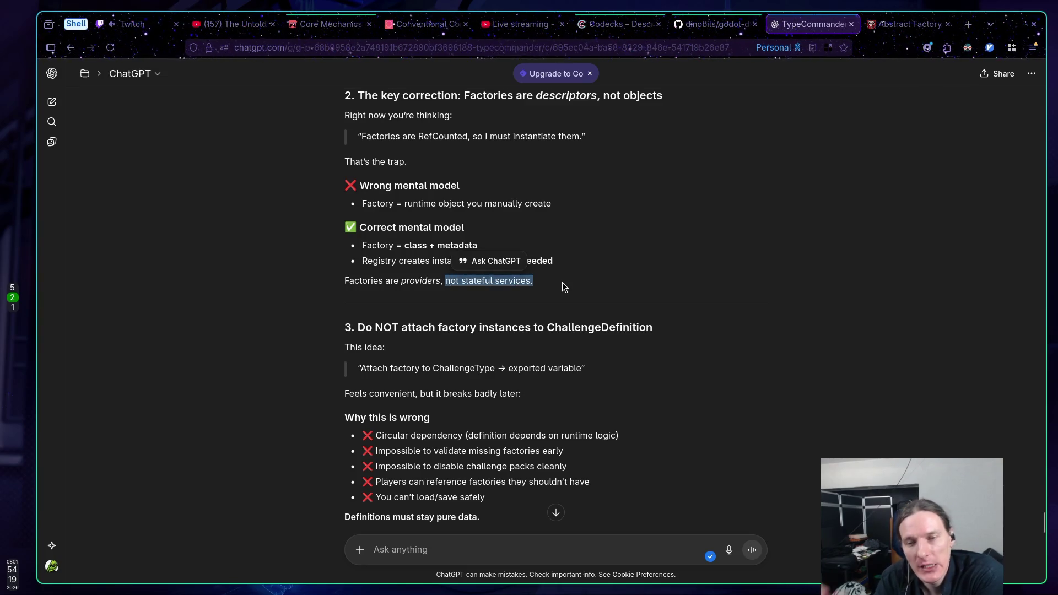
{"action": "left_click", "coordinate": [516, 288]}
{"action": "left_click_drag", "start_coordinate": [446, 282], "coordinate": [534, 292]}
{"action": "left_click", "coordinate": [570, 266]}
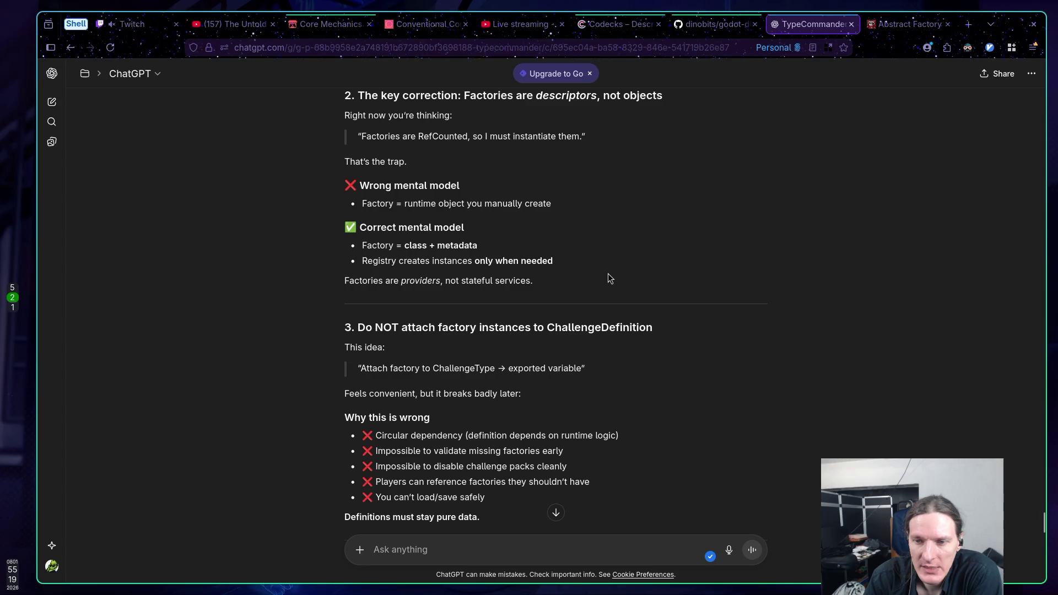
{"action": "scroll", "coordinate": [765, 262], "scroll_direction": "down", "scroll_amount": 3}
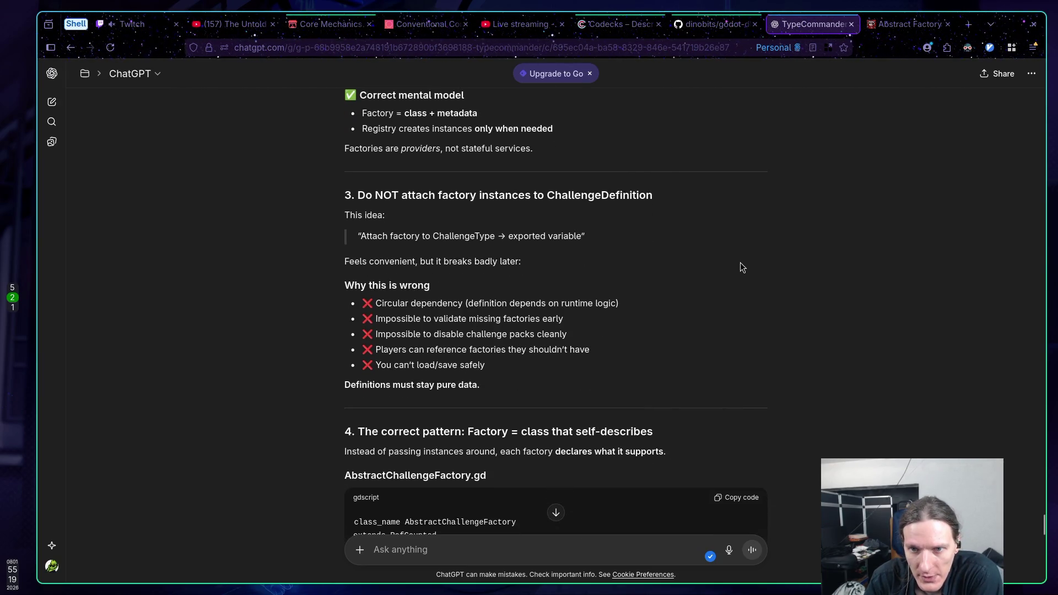
{"action": "left_click_drag", "start_coordinate": [547, 196], "coordinate": [689, 207]}
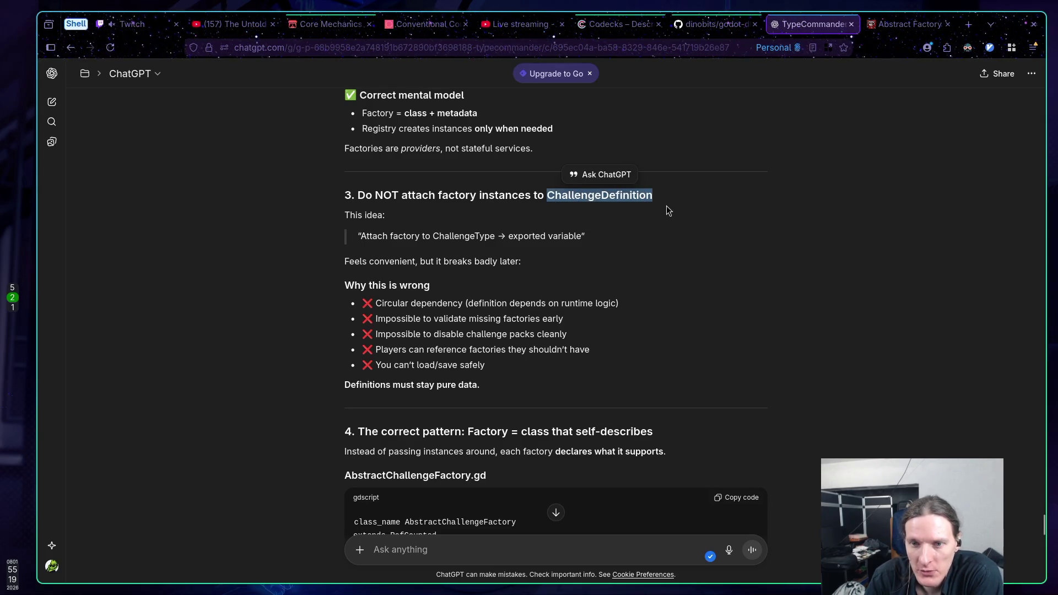
{"action": "left_click", "coordinate": [666, 208]}
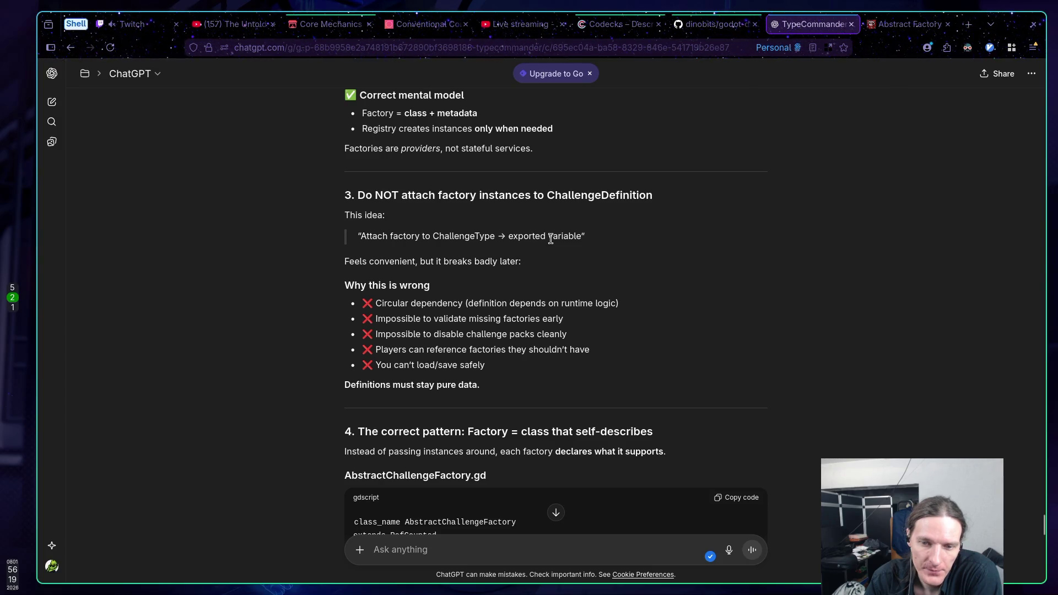
{"action": "scroll", "coordinate": [550, 238], "scroll_direction": "down", "scroll_amount": 3}
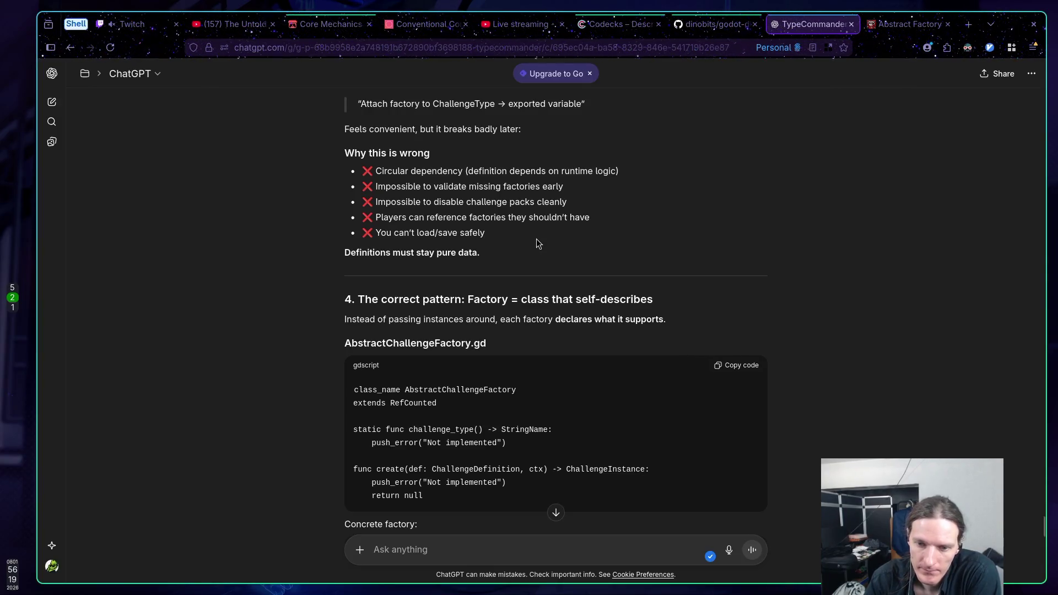
{"action": "scroll", "coordinate": [536, 237], "scroll_direction": "down", "scroll_amount": 2}
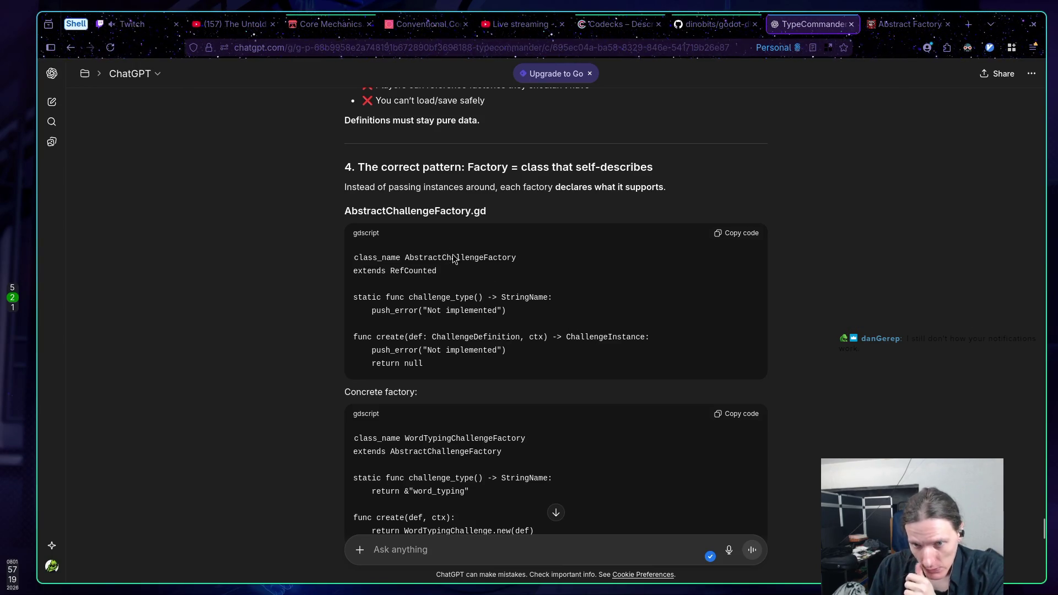
{"action": "scroll", "coordinate": [518, 282], "scroll_direction": "down", "scroll_amount": 3}
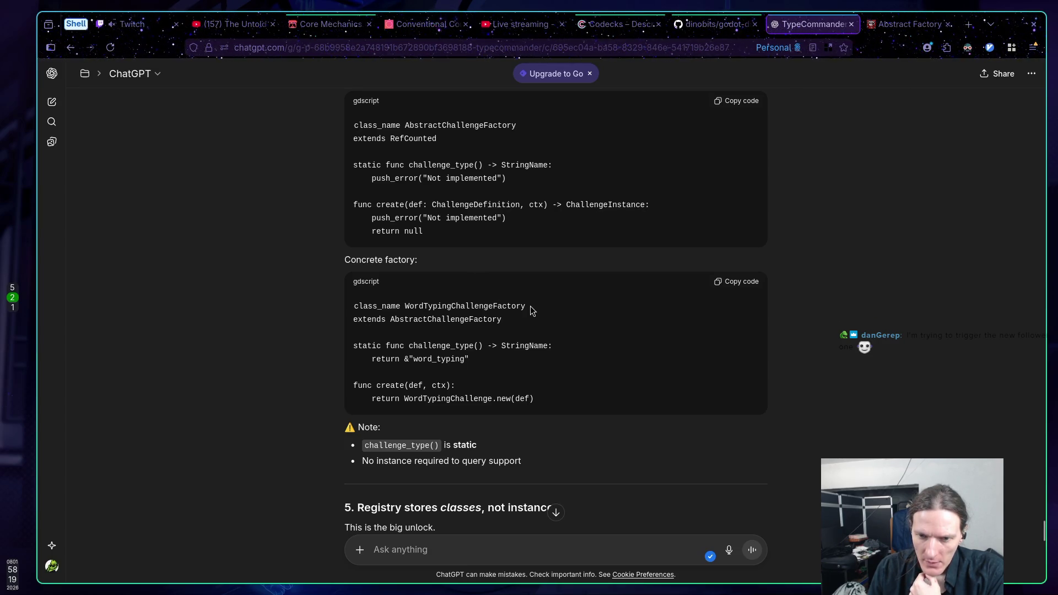
{"action": "left_click_drag", "start_coordinate": [475, 444], "coordinate": [350, 445]}
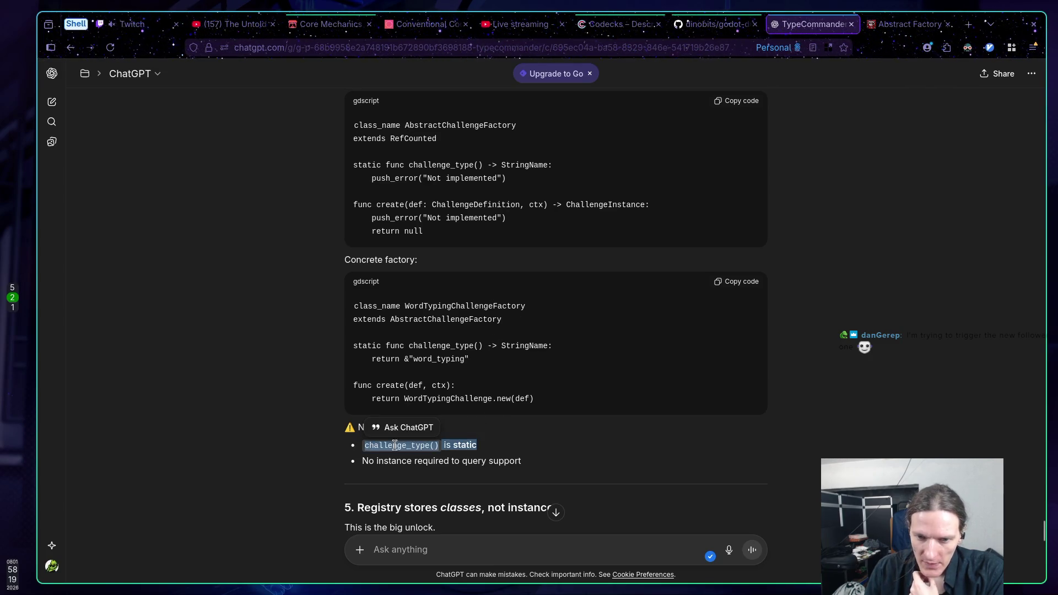
{"action": "left_click", "coordinate": [548, 441]}
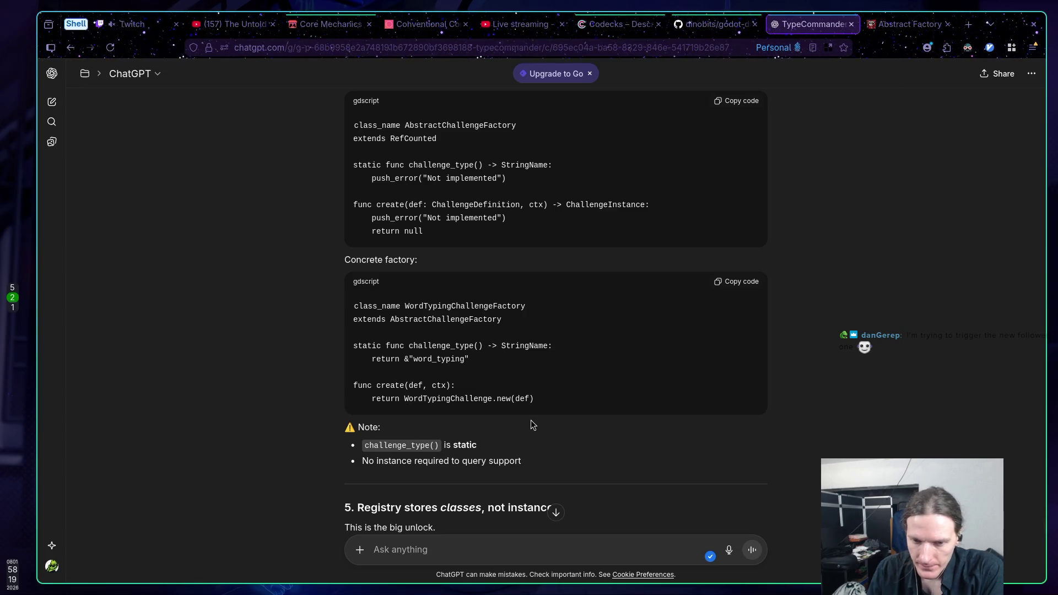
{"action": "scroll", "coordinate": [526, 411], "scroll_direction": "down", "scroll_amount": 2}
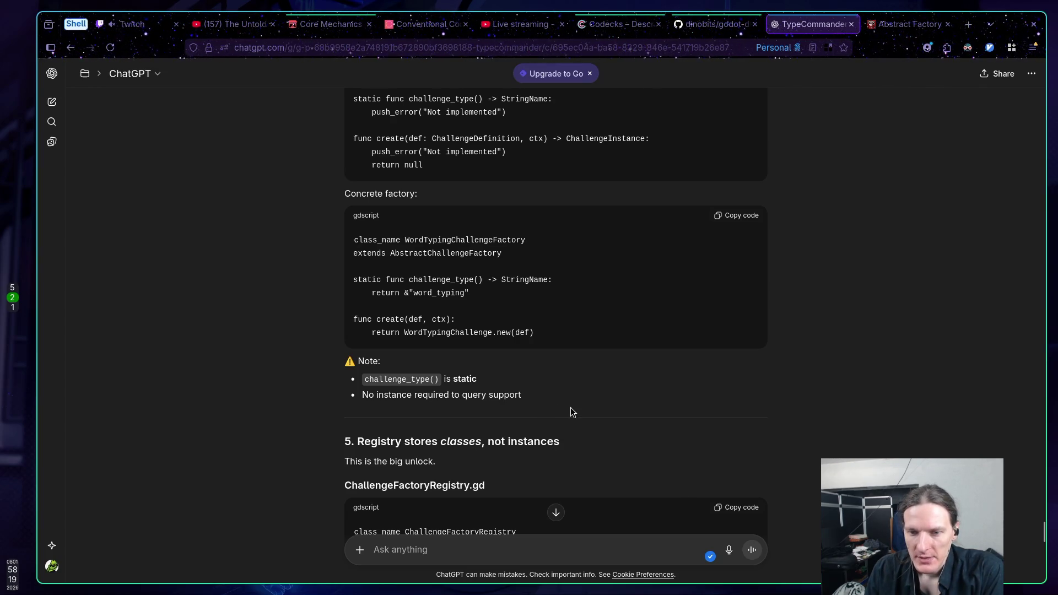
{"action": "scroll", "coordinate": [575, 412], "scroll_direction": "down", "scroll_amount": 2}
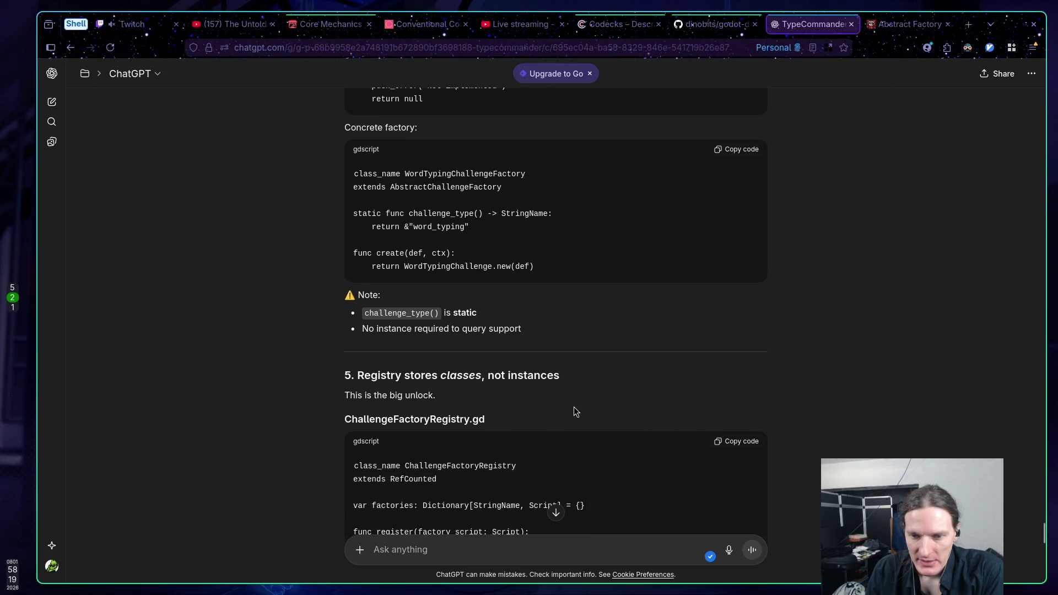
{"action": "scroll", "coordinate": [575, 412], "scroll_direction": "down", "scroll_amount": 2}
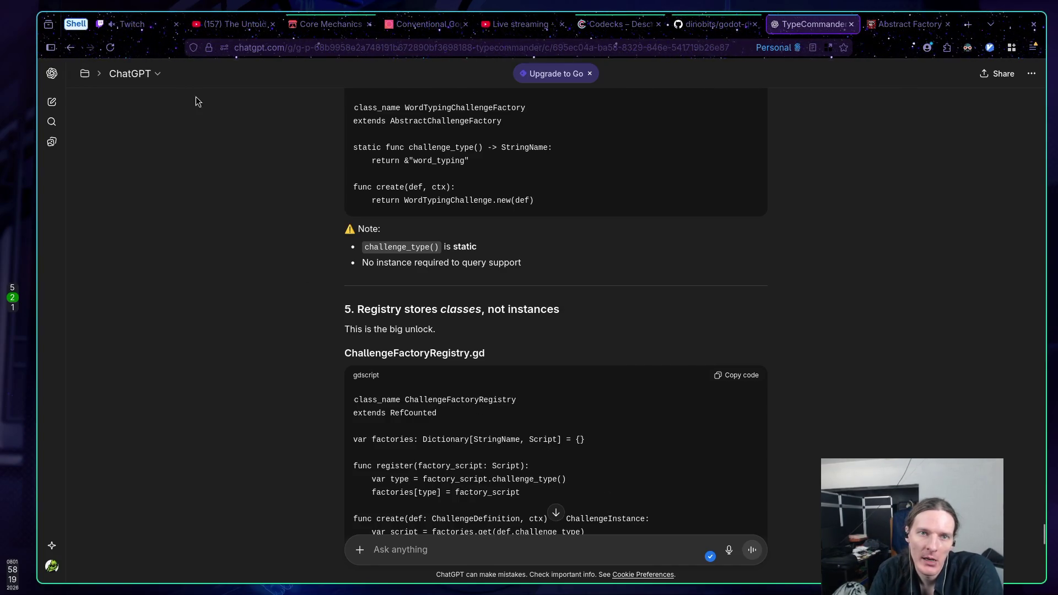
{"action": "left_click", "coordinate": [148, 24]}
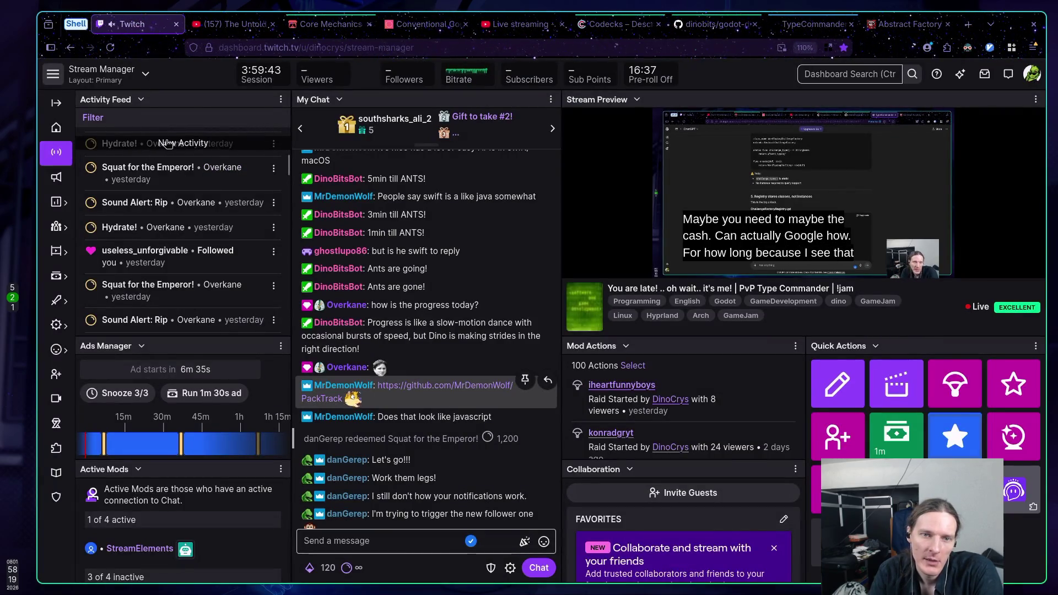
Load the newest follower in the Activity Feed and check the 1 day 3 hours followage reply in chat
{"action": "left_click", "coordinate": [187, 144]}
{"action": "left_click_drag", "start_coordinate": [119, 150], "coordinate": [101, 138]}
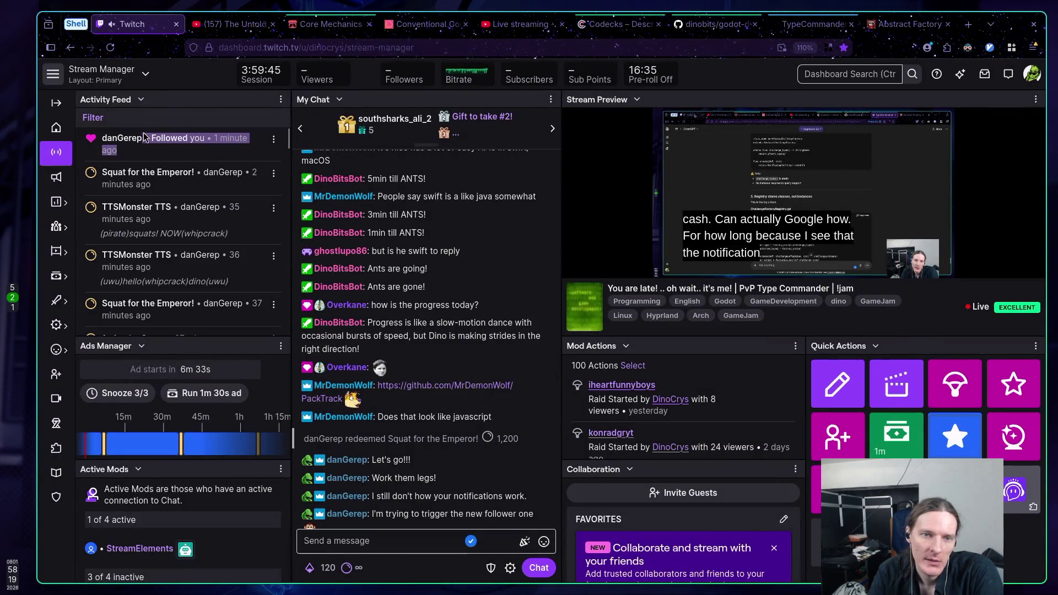
{"action": "left_click", "coordinate": [163, 154]}
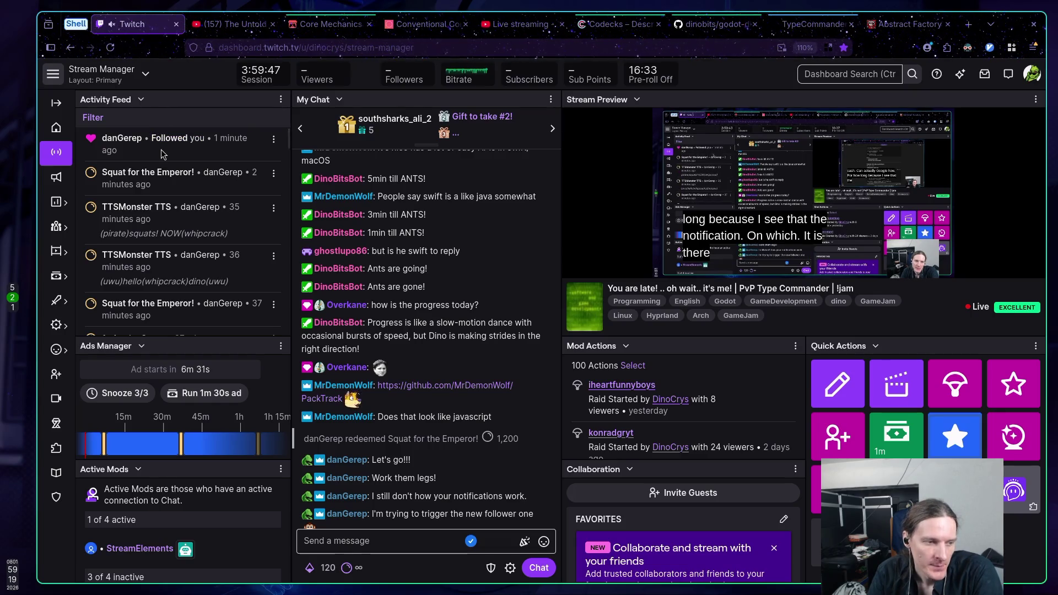
{"action": "mouse_move", "coordinate": [804, 192]}
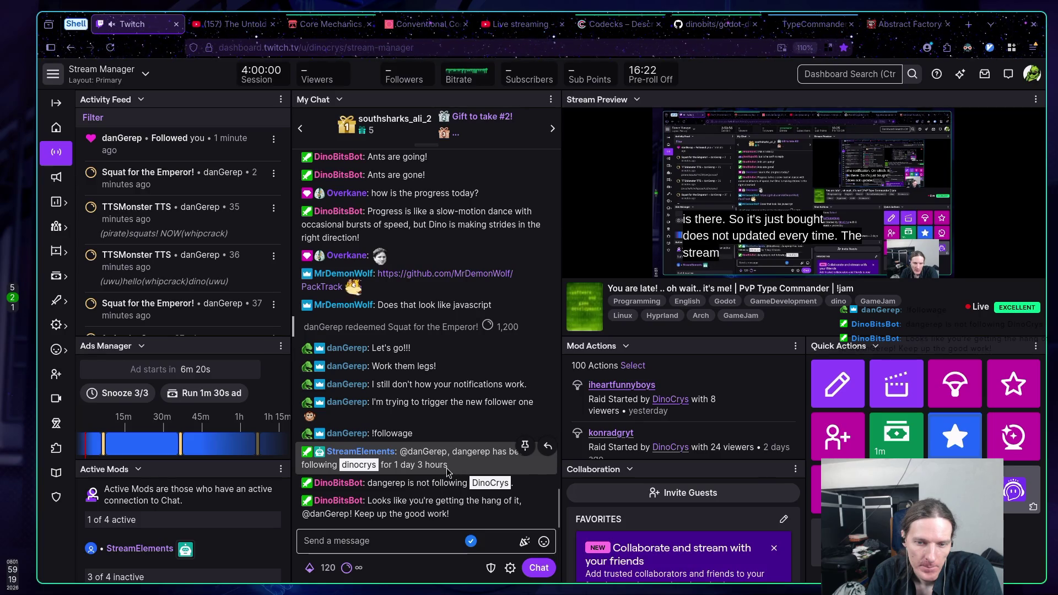
{"action": "left_click_drag", "start_coordinate": [448, 465], "coordinate": [399, 467]}
{"action": "left_click", "coordinate": [399, 467]}
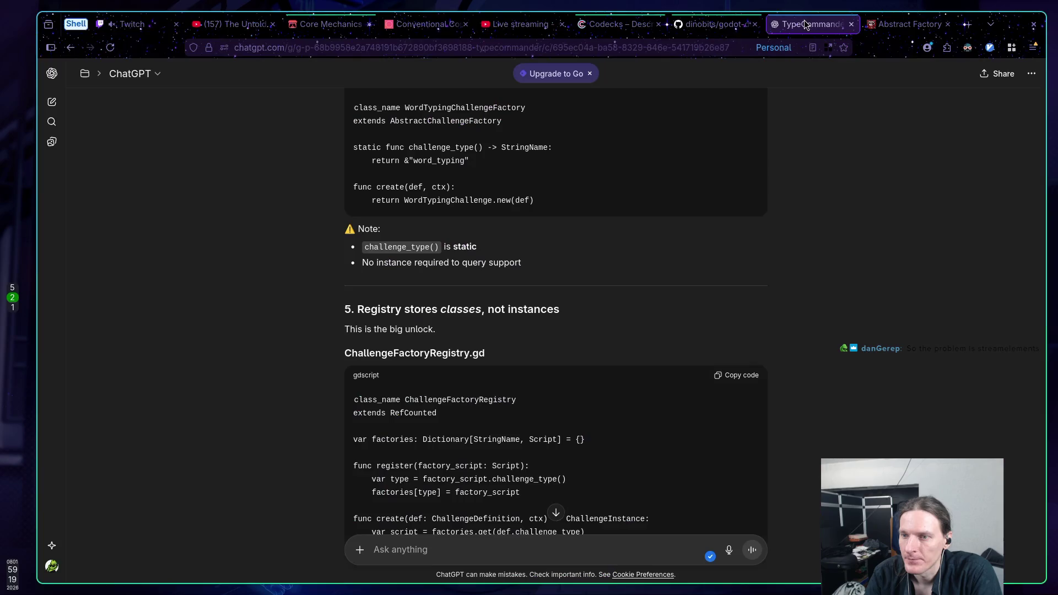
{"action": "left_click", "coordinate": [810, 24]}
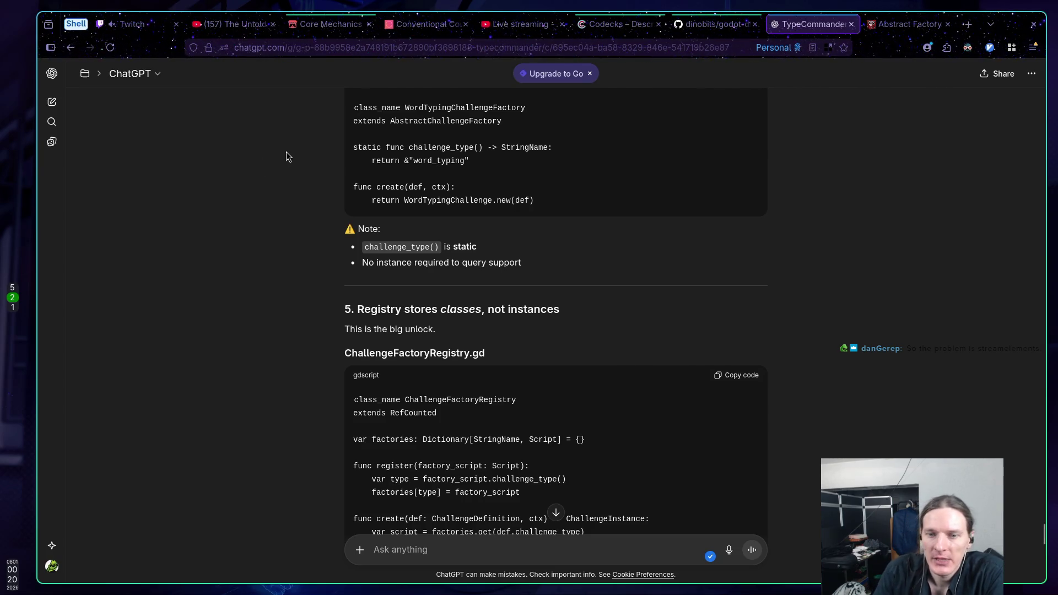
Scroll to the ChallengeFactoryRegistry.gd code and highlight its factory registration lines
{"action": "scroll", "coordinate": [292, 158], "scroll_direction": "down", "scroll_amount": 3}
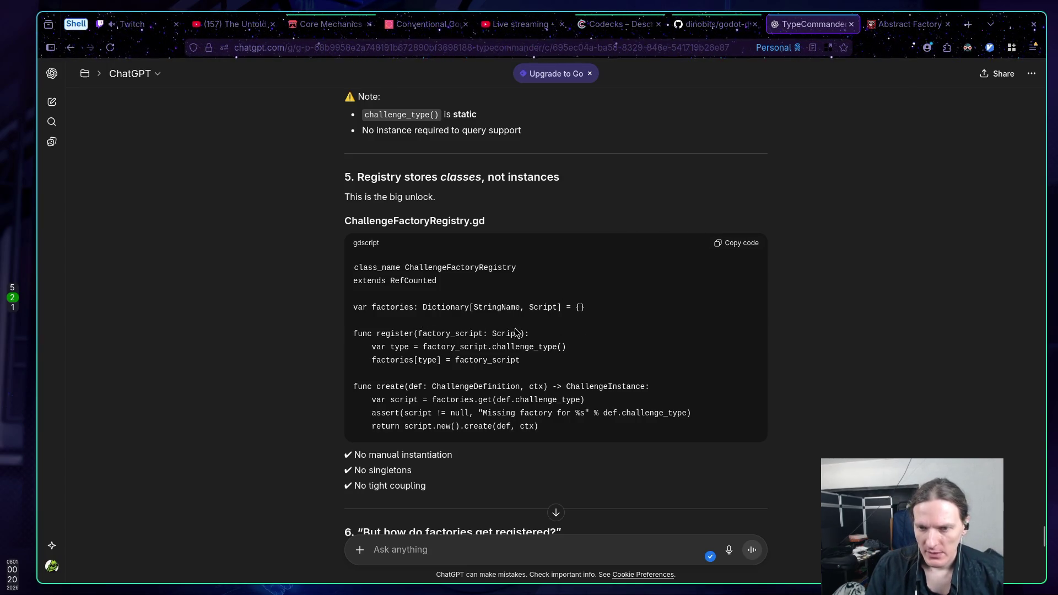
{"action": "left_click_drag", "start_coordinate": [441, 334], "coordinate": [511, 333]}
{"action": "left_click_drag", "start_coordinate": [558, 366], "coordinate": [460, 349]}
{"action": "left_click", "coordinate": [428, 348]}
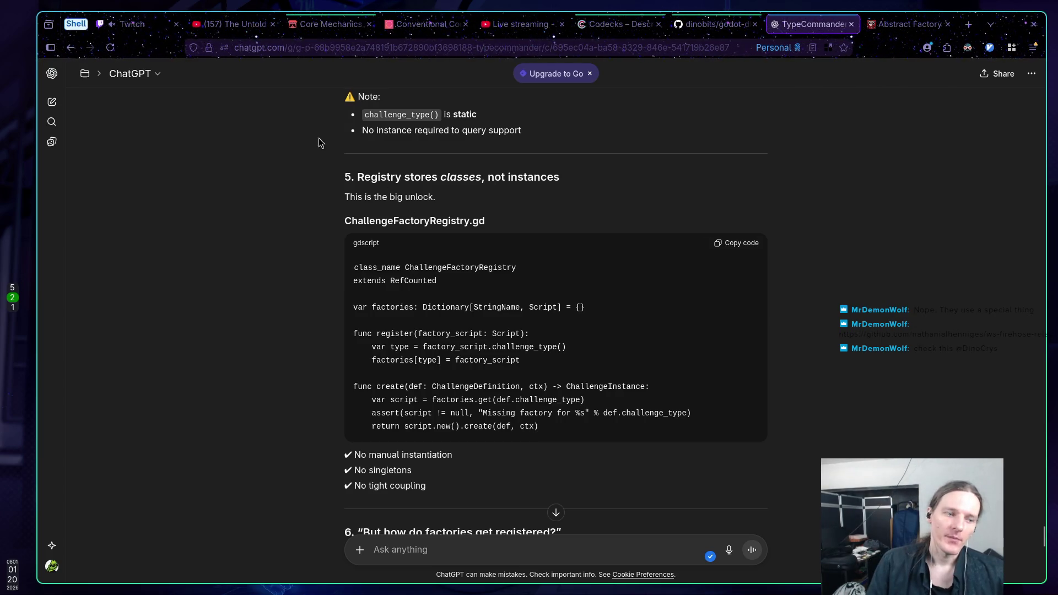
Open the ws-firehose-relay repository link shared in Twitch chat
{"action": "left_click", "coordinate": [141, 26]}
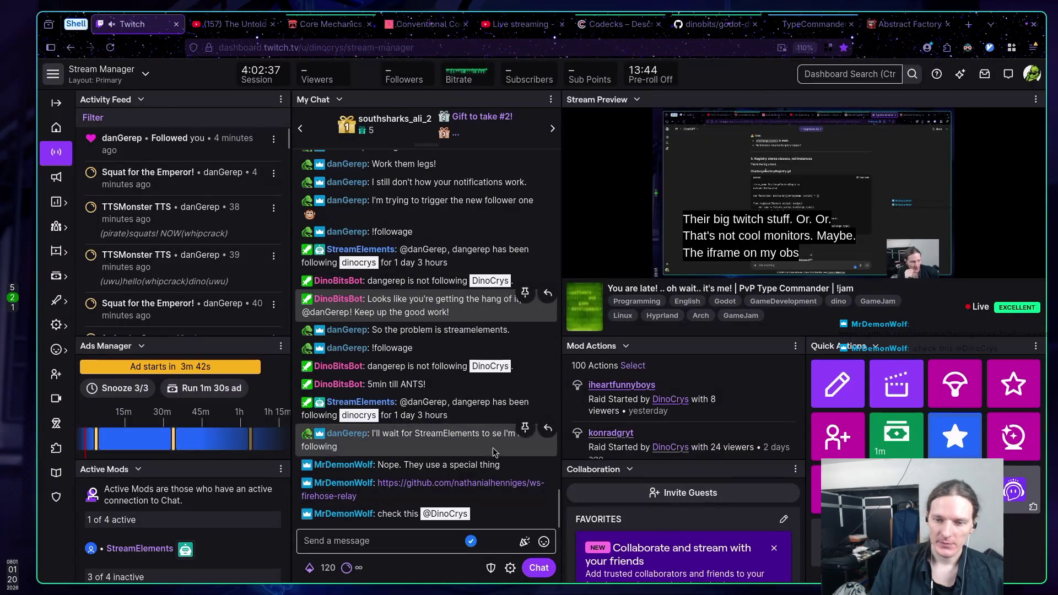
{"action": "left_click", "coordinate": [451, 483]}
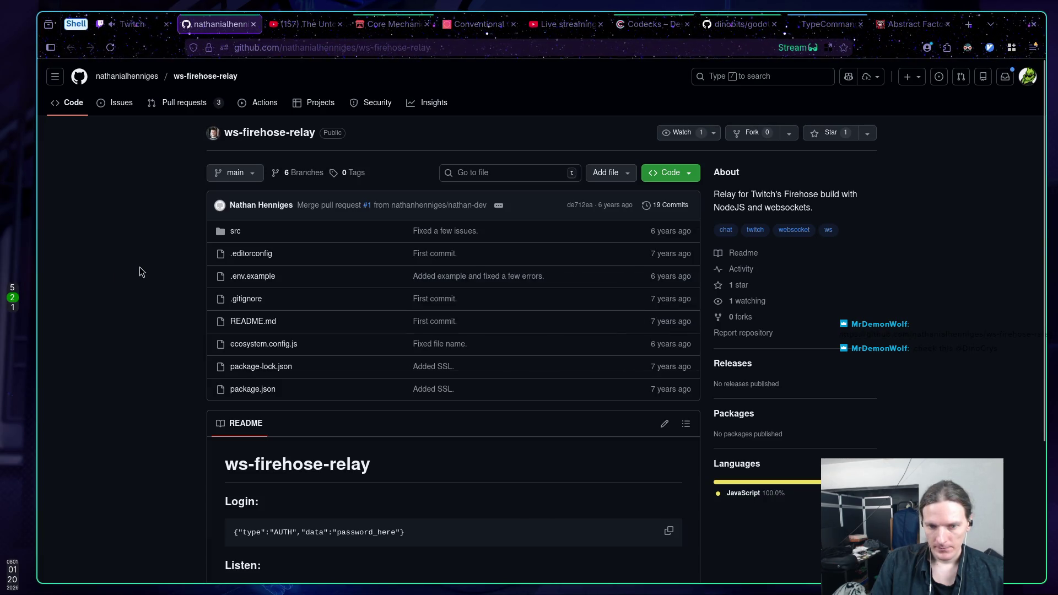
{"action": "scroll", "coordinate": [140, 266], "scroll_direction": "down", "scroll_amount": 3}
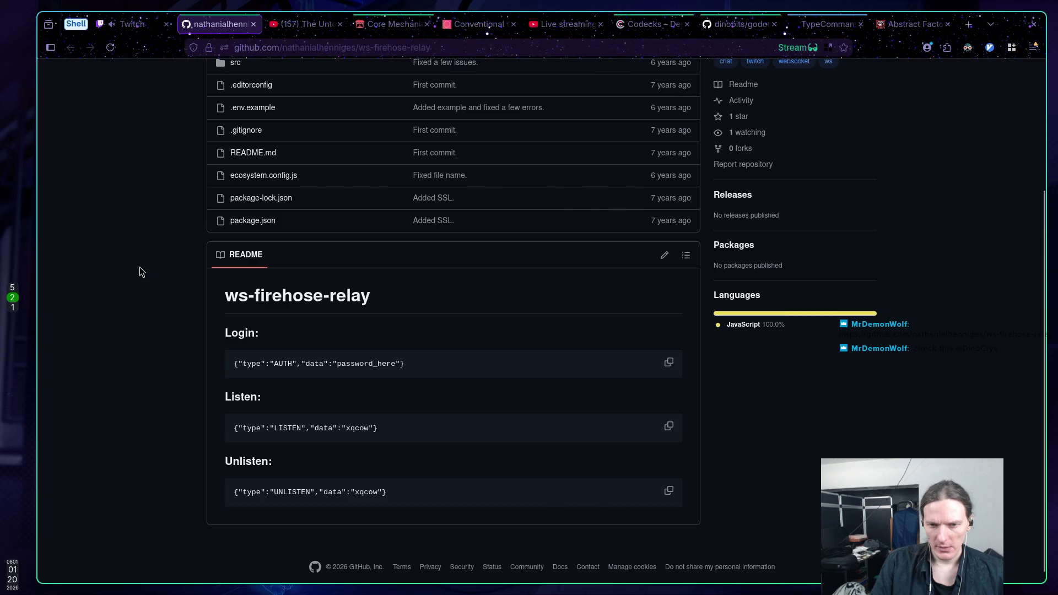
{"action": "scroll", "coordinate": [140, 266], "scroll_direction": "up", "scroll_amount": 3}
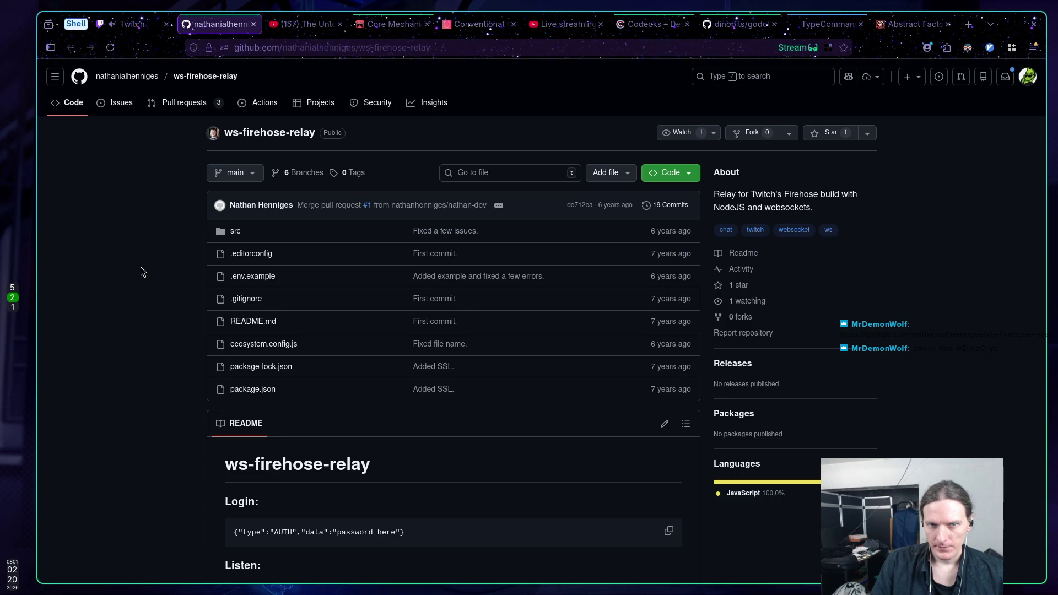
{"action": "scroll", "coordinate": [141, 267], "scroll_direction": "down", "scroll_amount": 3}
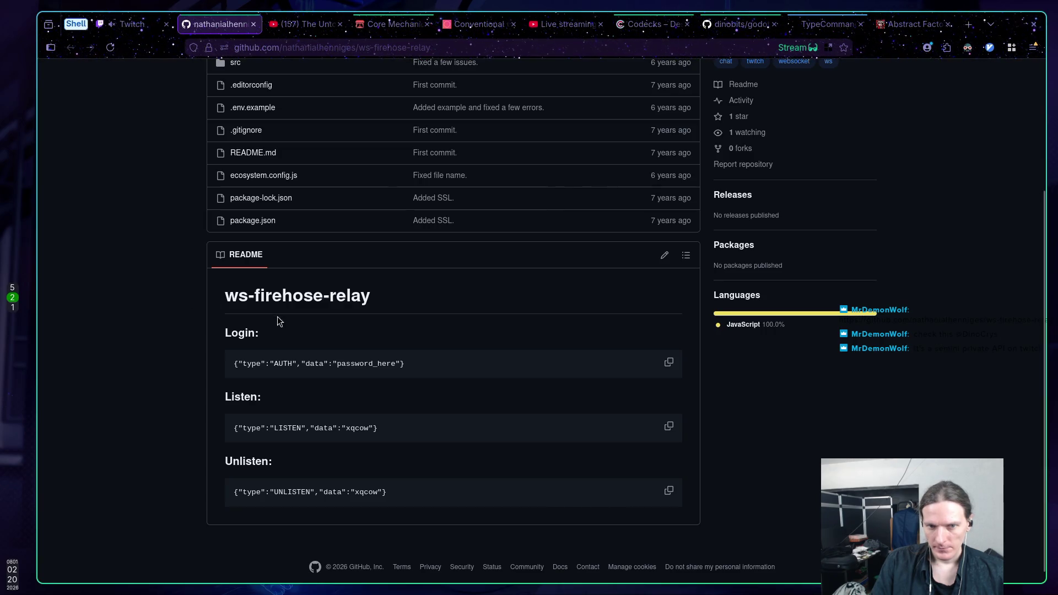
Review the README heading and its Login, Listen and Unlisten message formats
{"action": "double_click", "coordinate": [284, 297]}
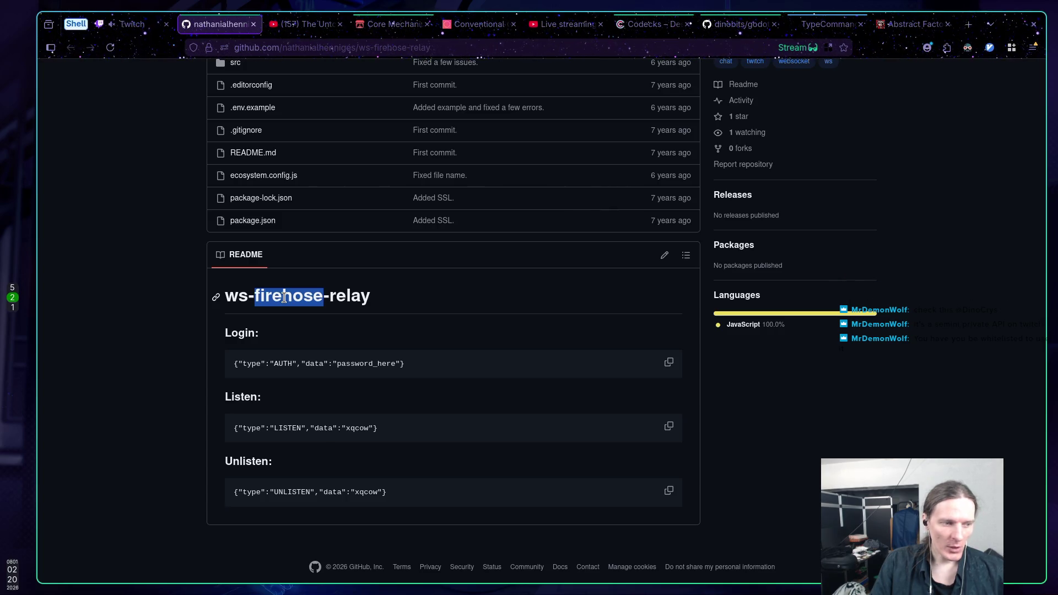
{"action": "left_click", "coordinate": [425, 307]}
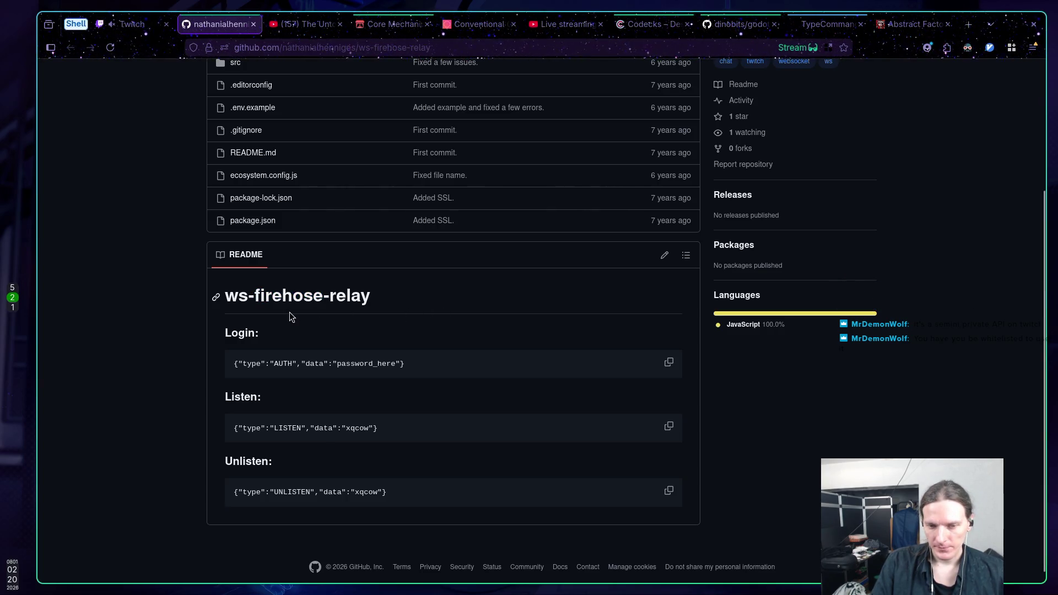
{"action": "scroll", "coordinate": [290, 315], "scroll_direction": "up", "scroll_amount": 1}
{"action": "scroll", "coordinate": [291, 316], "scroll_direction": "up", "scroll_amount": 1}
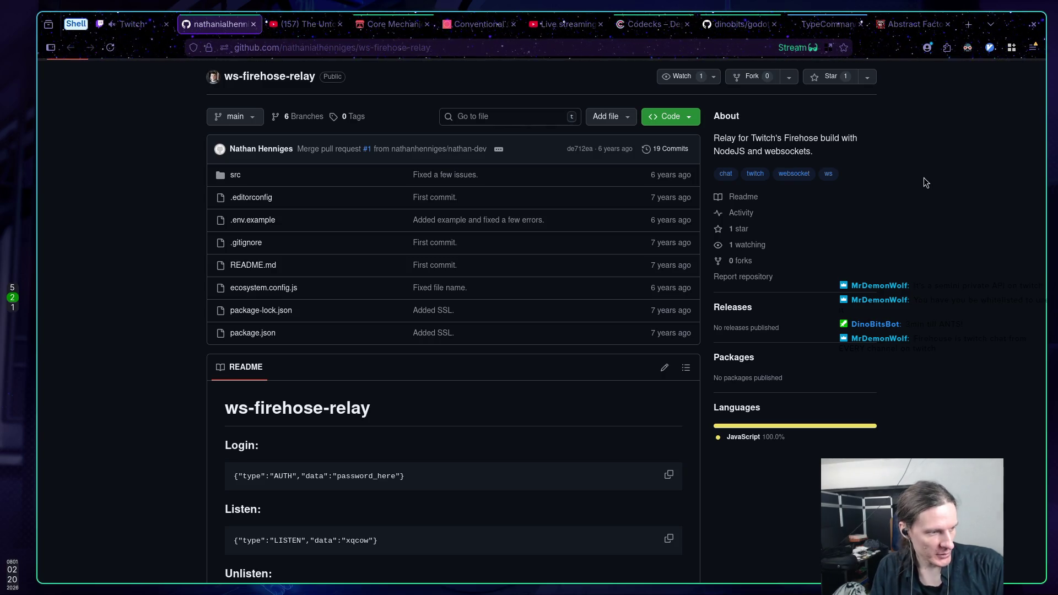
{"action": "scroll", "coordinate": [433, 386], "scroll_direction": "down", "scroll_amount": 1}
{"action": "scroll", "coordinate": [431, 388], "scroll_direction": "down", "scroll_amount": 2}
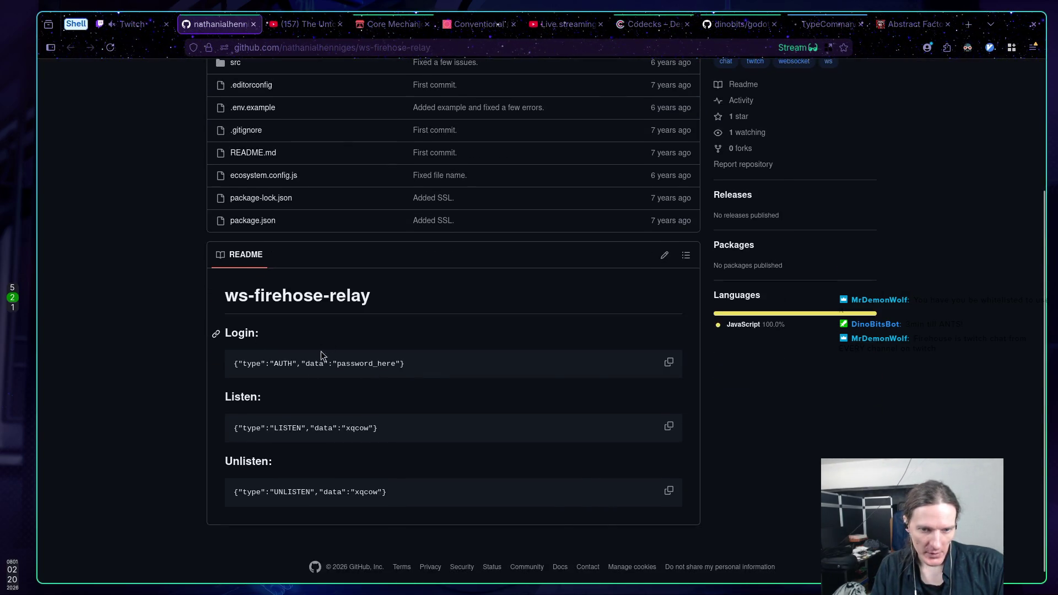
Inspect the Listen message example, then close the ws-firehose-relay repository tab
{"action": "left_click_drag", "start_coordinate": [401, 430], "coordinate": [187, 427]}
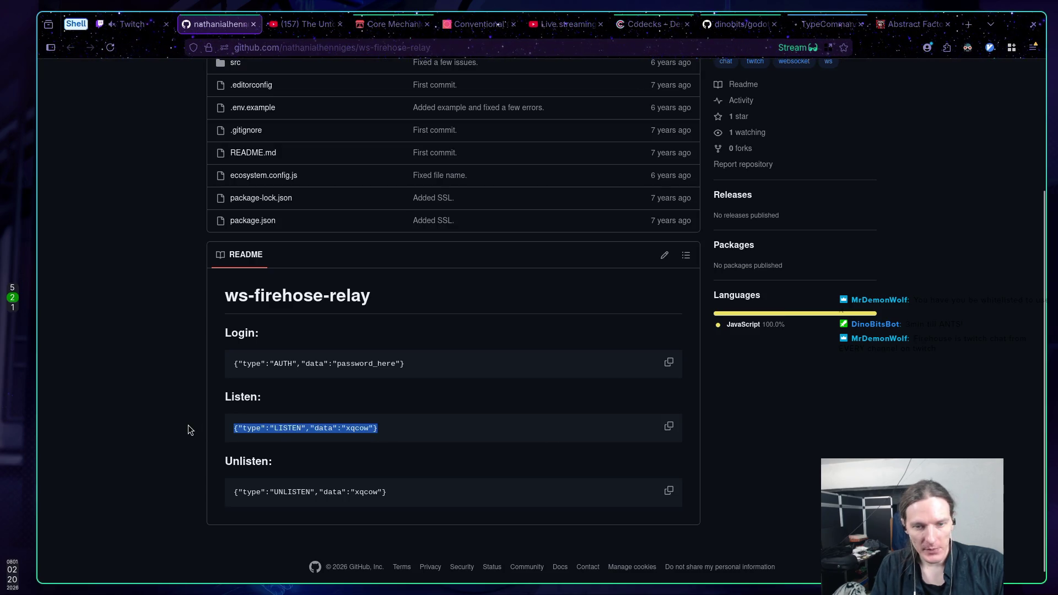
{"action": "left_click", "coordinate": [367, 428]}
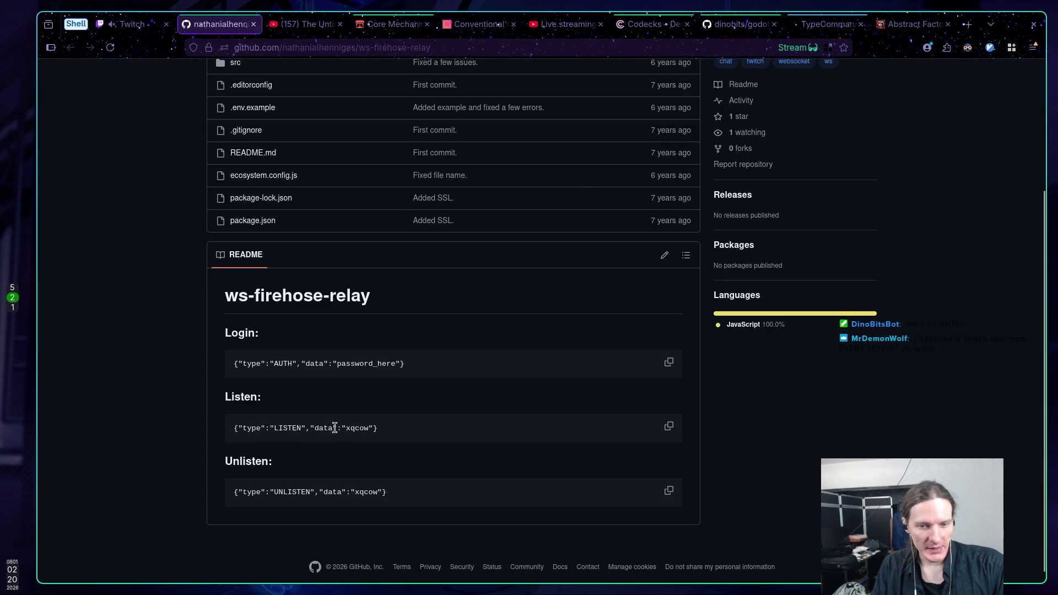
{"action": "left_click_drag", "start_coordinate": [274, 428], "coordinate": [449, 428]}
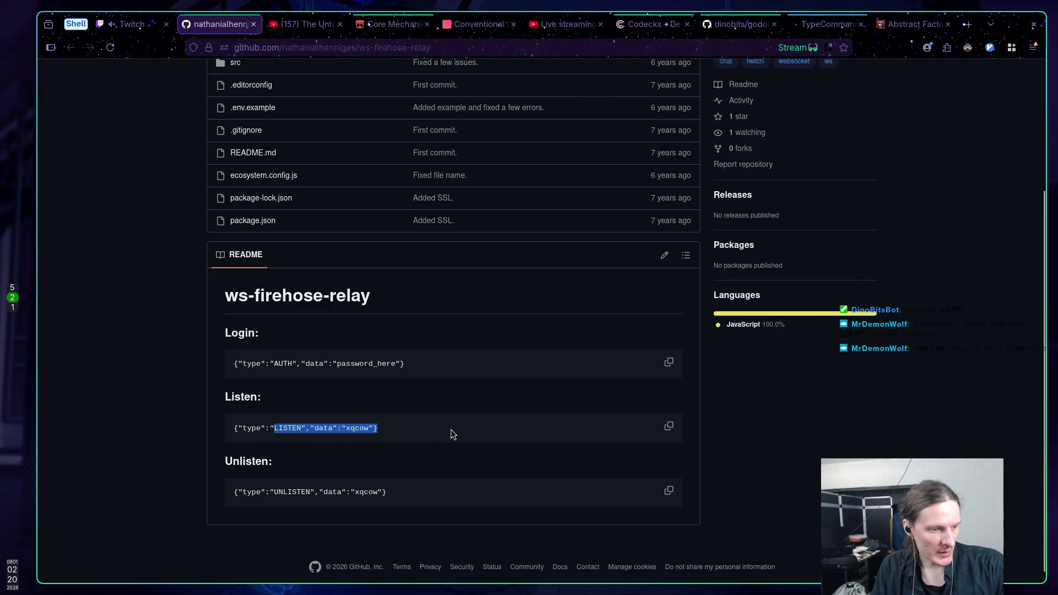
{"action": "left_click", "coordinate": [450, 428]}
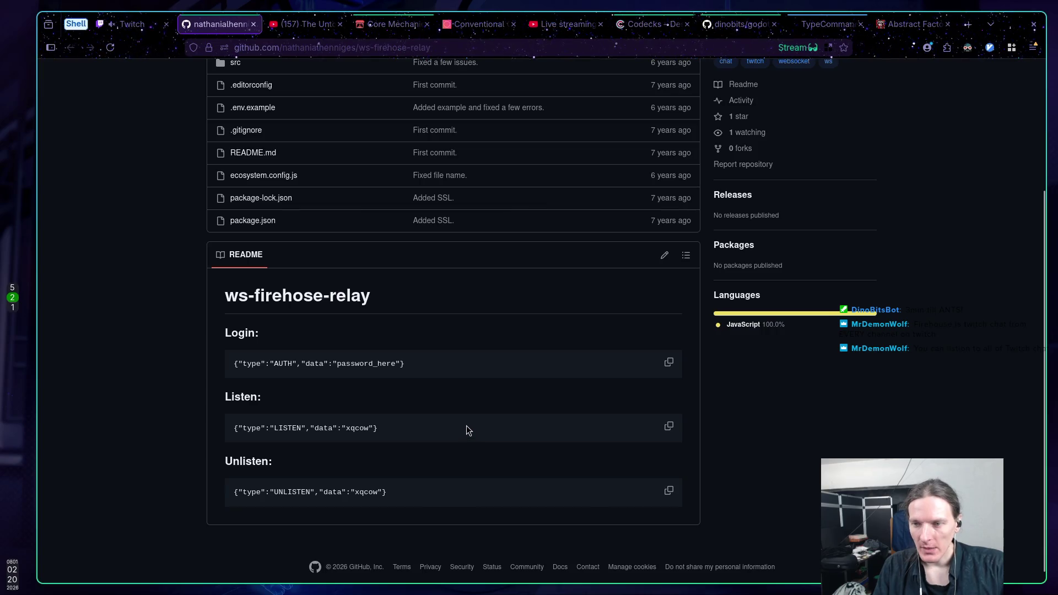
{"action": "scroll", "coordinate": [471, 424], "scroll_direction": "up", "scroll_amount": 3}
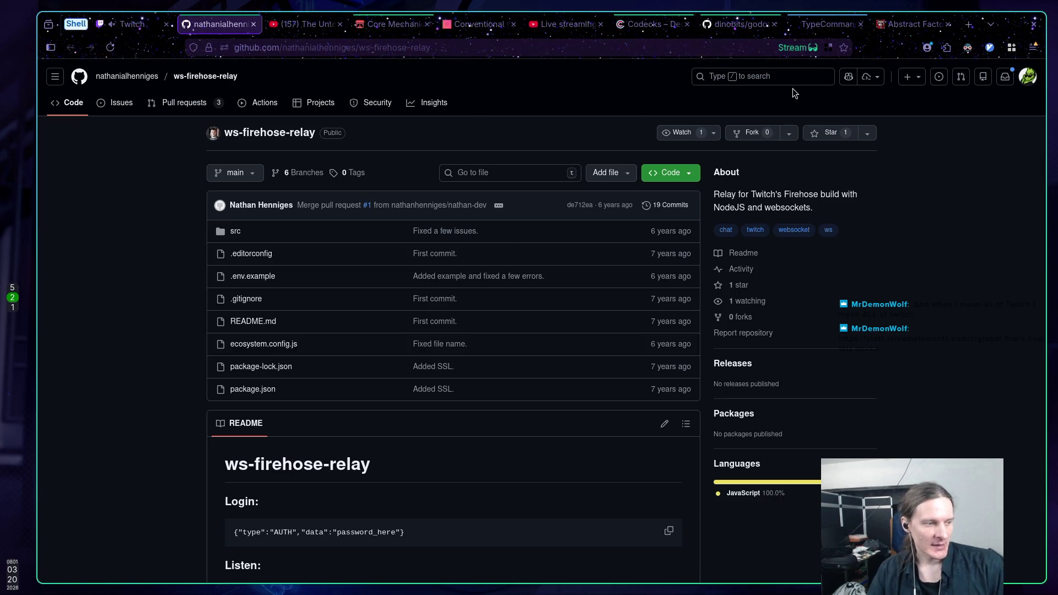
{"action": "middle_click", "coordinate": [239, 25]}
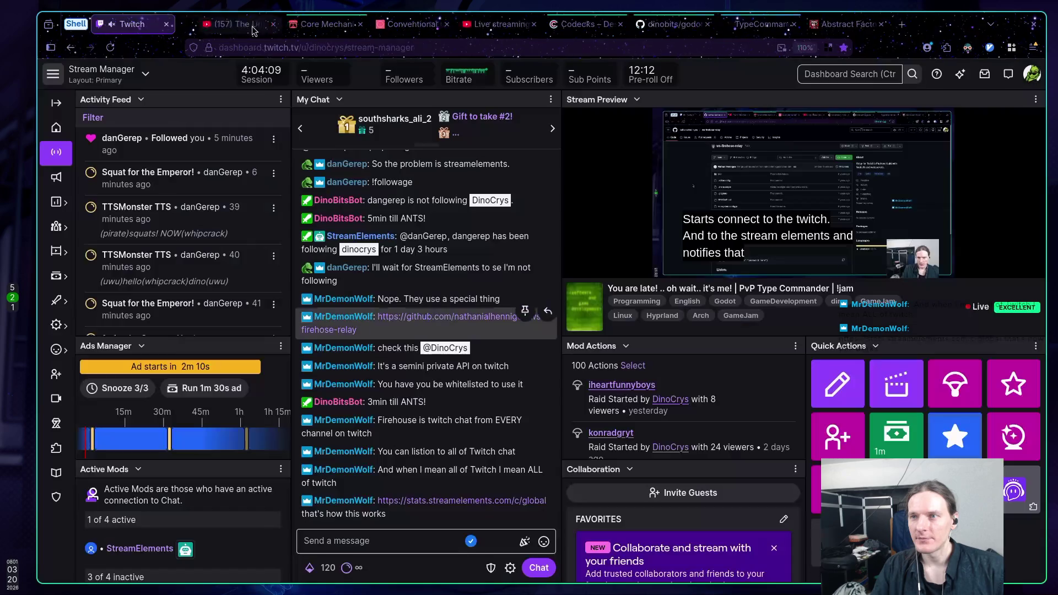
Open the stats.streamelements.com/c/global link from chat and review totals and the top chatters list
{"action": "left_click", "coordinate": [423, 502]}
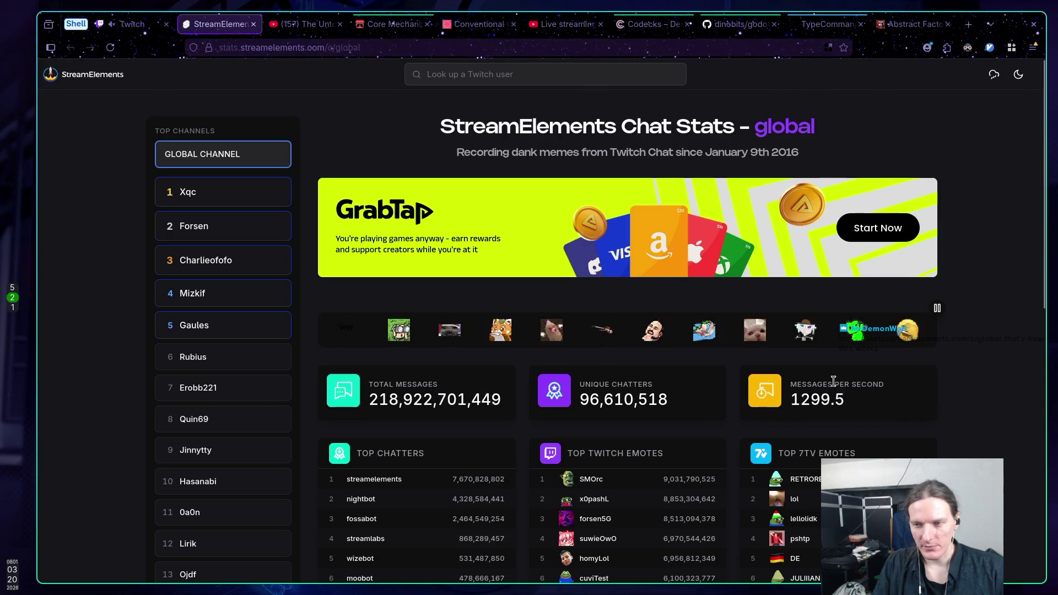
{"action": "scroll", "coordinate": [980, 381], "scroll_direction": "down", "scroll_amount": 8}
{"action": "scroll", "coordinate": [980, 379], "scroll_direction": "up", "scroll_amount": 2}
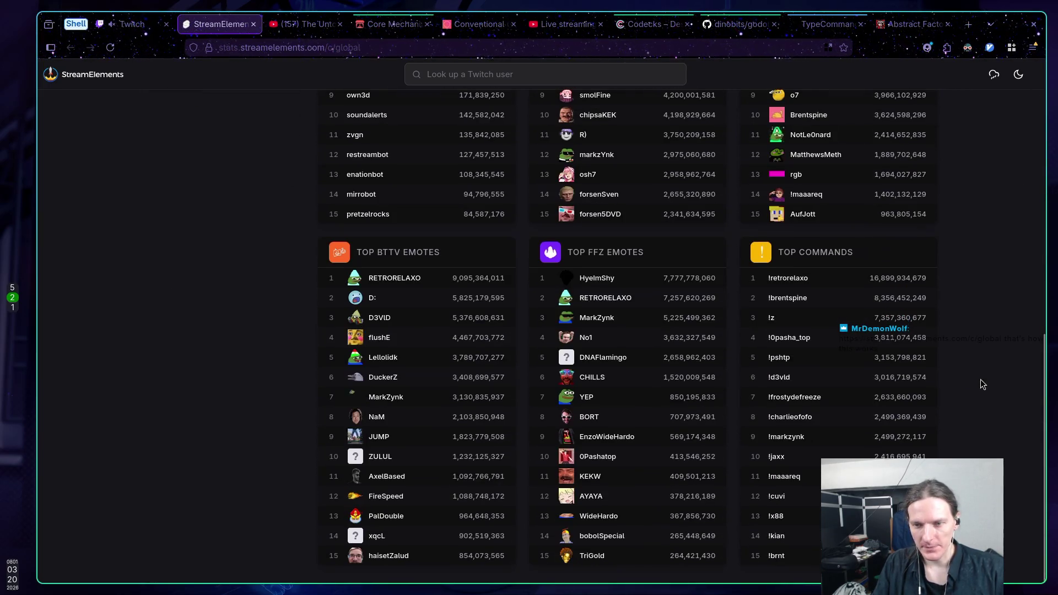
{"action": "scroll", "coordinate": [980, 379], "scroll_direction": "up", "scroll_amount": 3}
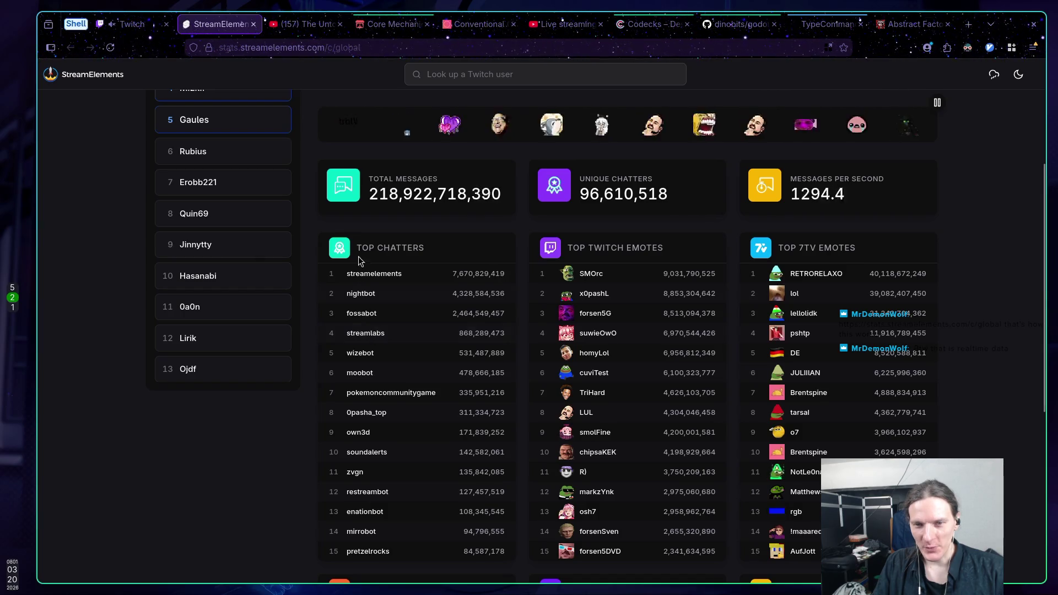
{"action": "mouse_move", "coordinate": [347, 275]}
{"action": "left_mouse_down"}
{"action": "mouse_move", "coordinate": [366, 298]}
{"action": "mouse_move", "coordinate": [388, 379]}
{"action": "left_mouse_up"}
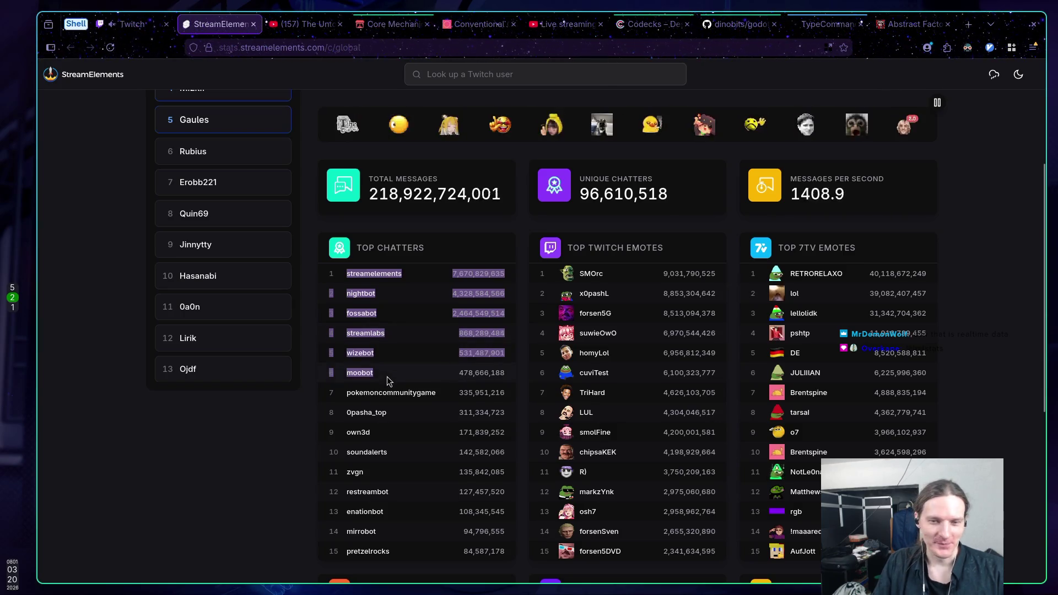
{"action": "left_click", "coordinate": [367, 373]}
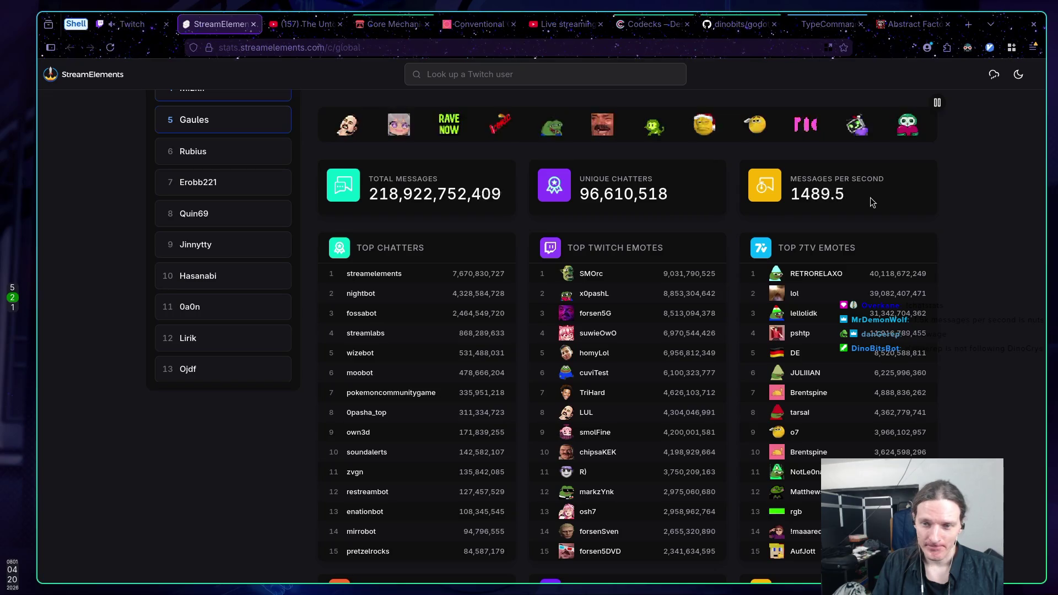
{"action": "scroll", "coordinate": [869, 197], "scroll_direction": "down", "scroll_amount": 1}
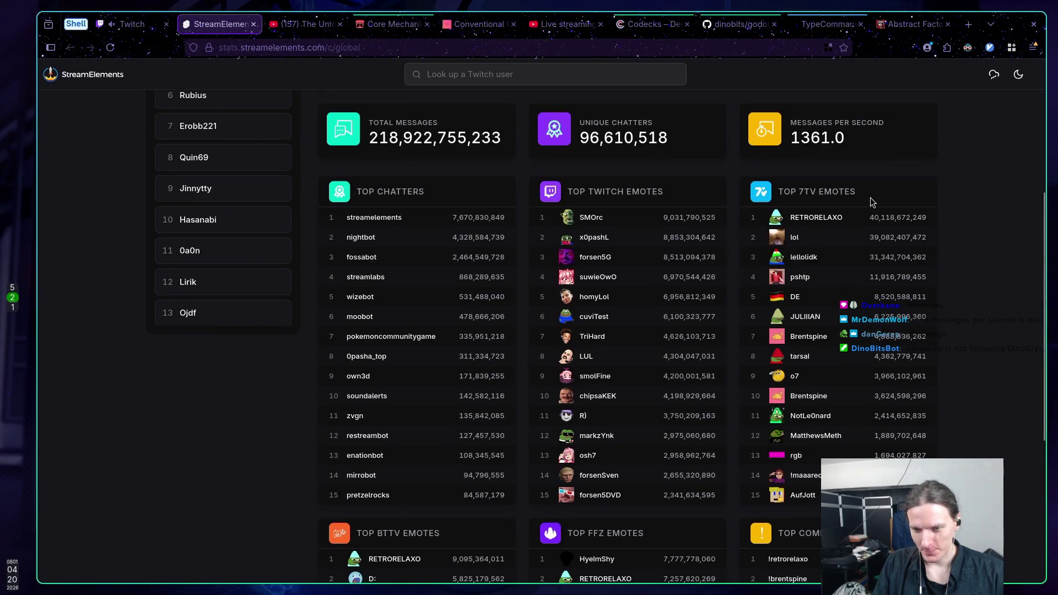
{"action": "scroll", "coordinate": [871, 202], "scroll_direction": "down", "scroll_amount": 2}
{"action": "scroll", "coordinate": [871, 199], "scroll_direction": "down", "scroll_amount": 5}
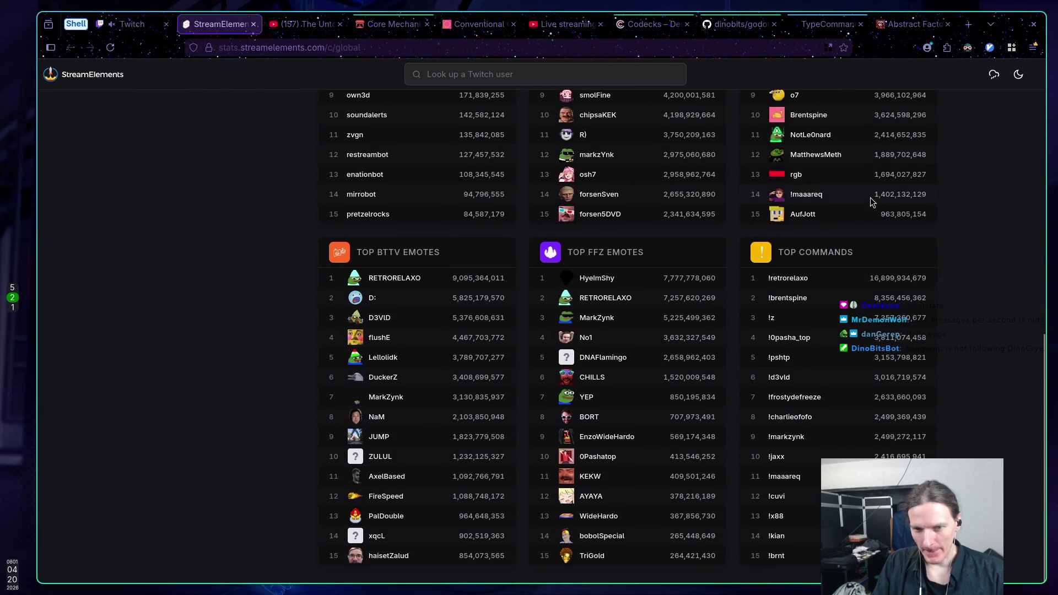
{"action": "scroll", "coordinate": [869, 197], "scroll_direction": "up", "scroll_amount": 5}
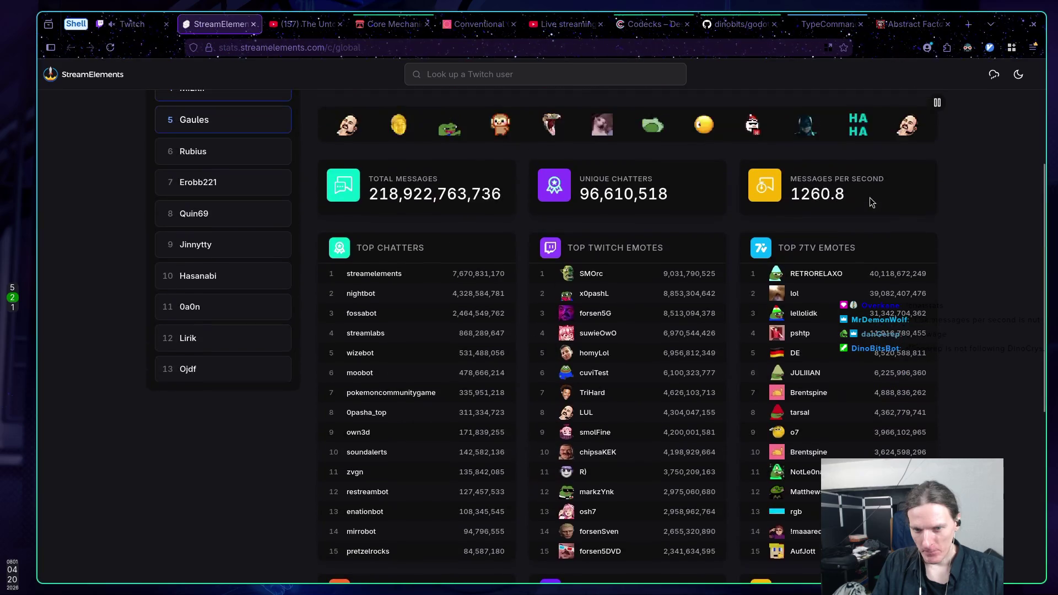
{"action": "left_click_drag", "start_coordinate": [791, 177], "coordinate": [788, 198]}
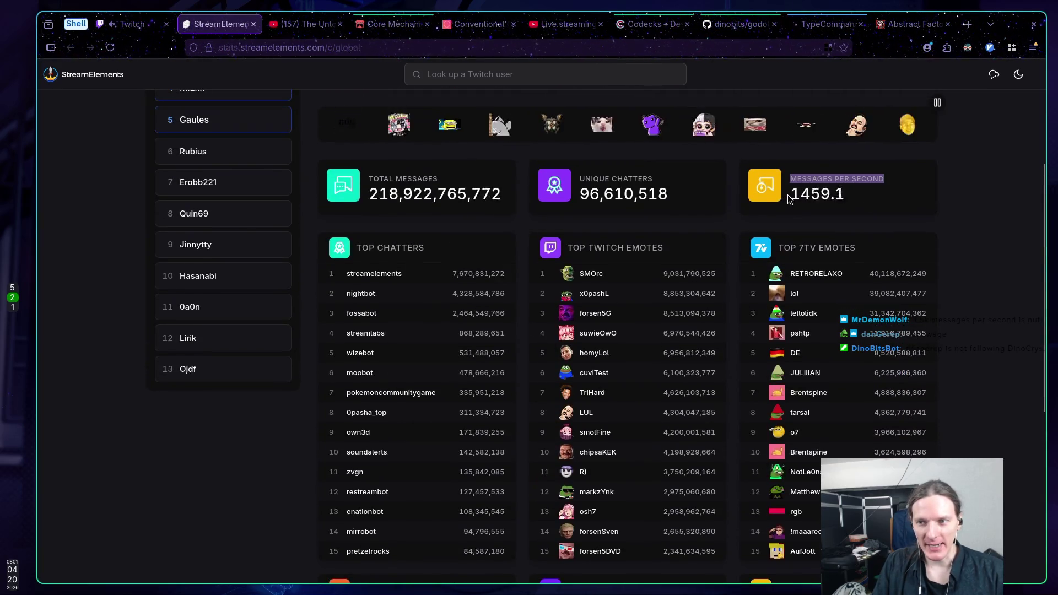
{"action": "left_click", "coordinate": [871, 198]}
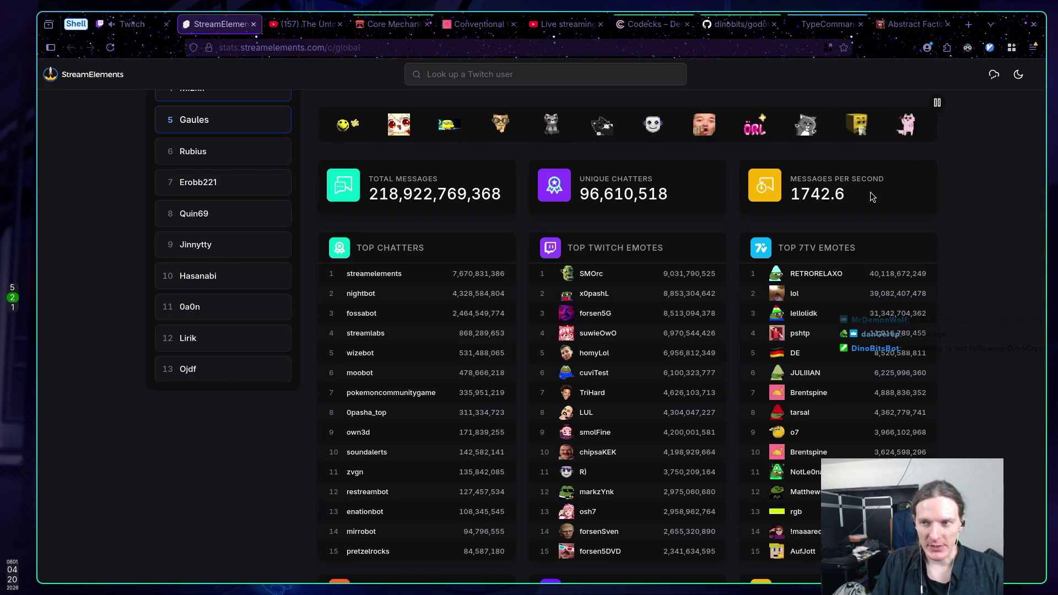
{"action": "scroll", "coordinate": [867, 190], "scroll_direction": "up", "scroll_amount": 3}
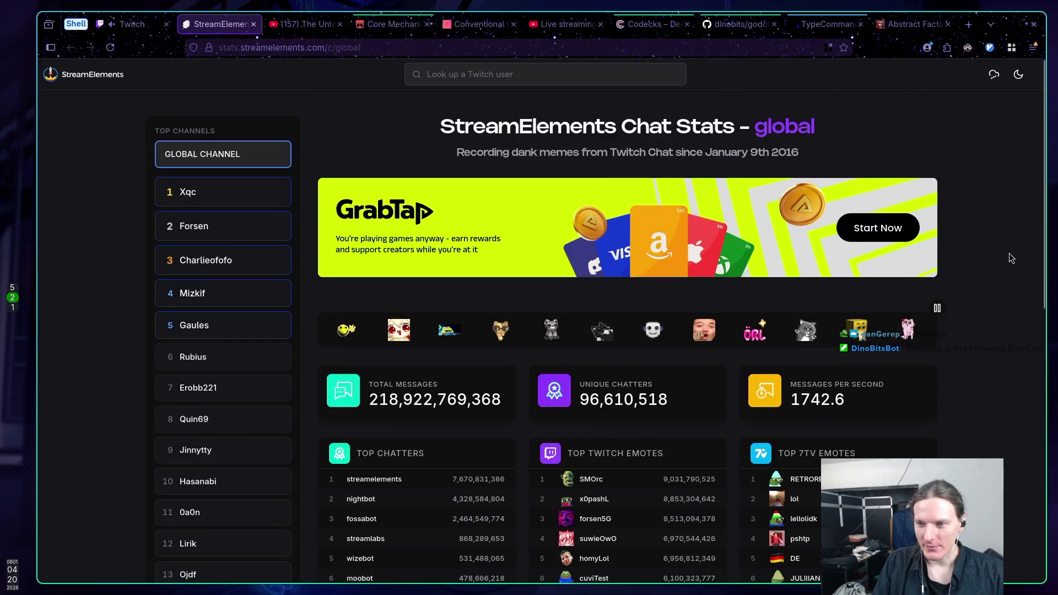
{"action": "scroll", "coordinate": [1004, 253], "scroll_direction": "down", "scroll_amount": 1}
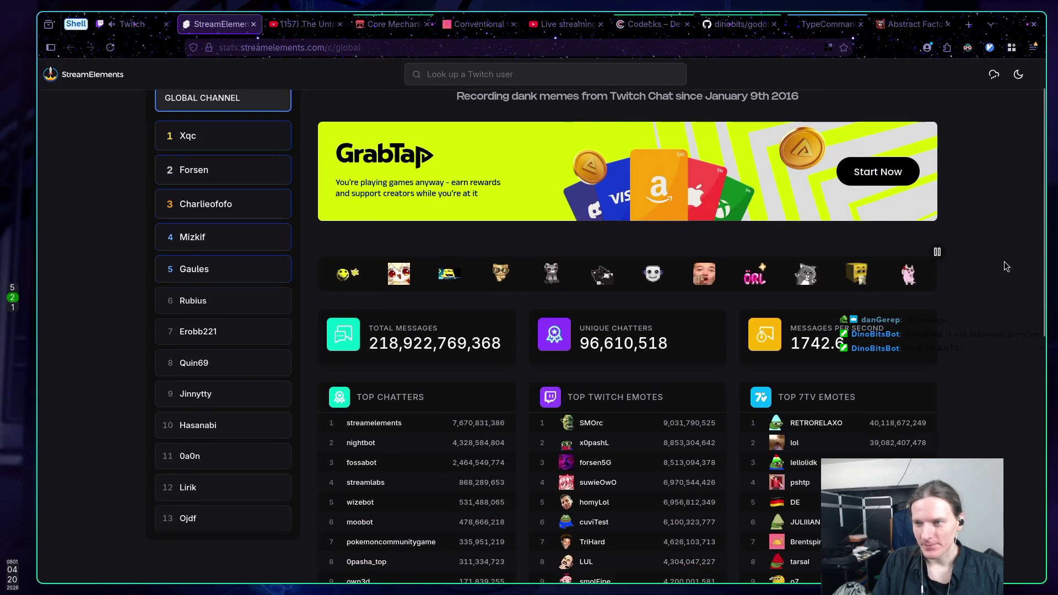
{"action": "scroll", "coordinate": [1003, 265], "scroll_direction": "up", "scroll_amount": 1}
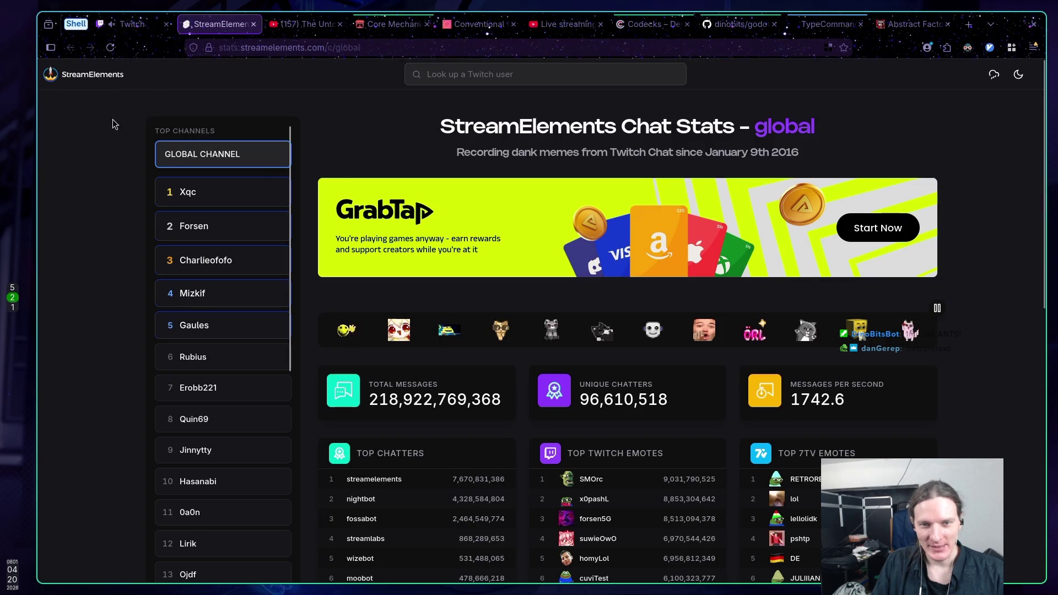
{"action": "scroll", "coordinate": [109, 121], "scroll_direction": "down", "scroll_amount": 1}
{"action": "scroll", "coordinate": [104, 129], "scroll_direction": "up", "scroll_amount": 1}
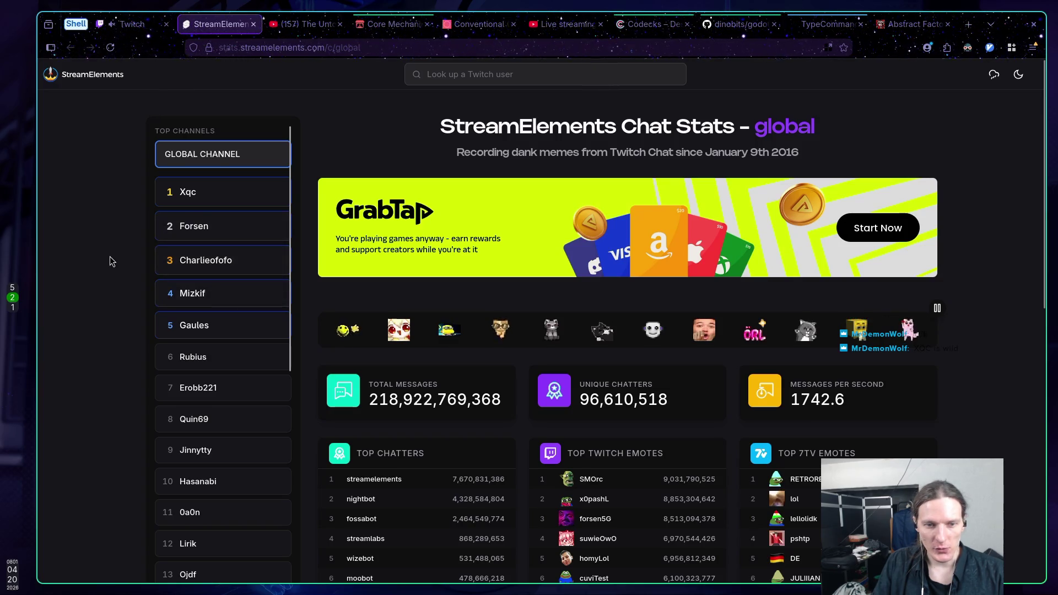
{"action": "scroll", "coordinate": [110, 259], "scroll_direction": "down", "scroll_amount": 2}
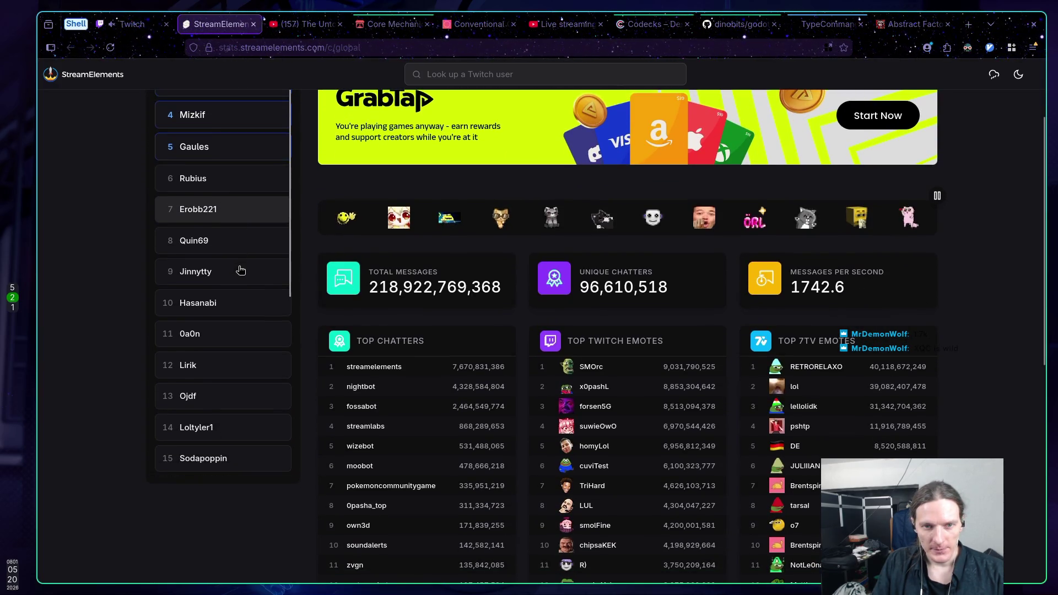
{"action": "scroll", "coordinate": [231, 262], "scroll_direction": "down", "scroll_amount": 3}
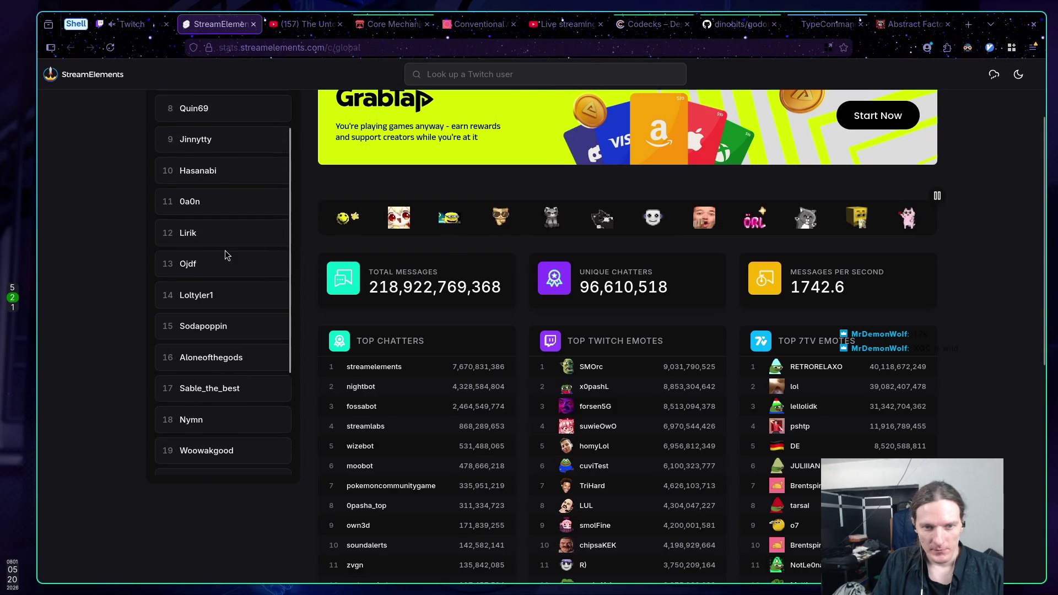
{"action": "scroll", "coordinate": [237, 269], "scroll_direction": "down", "scroll_amount": 2}
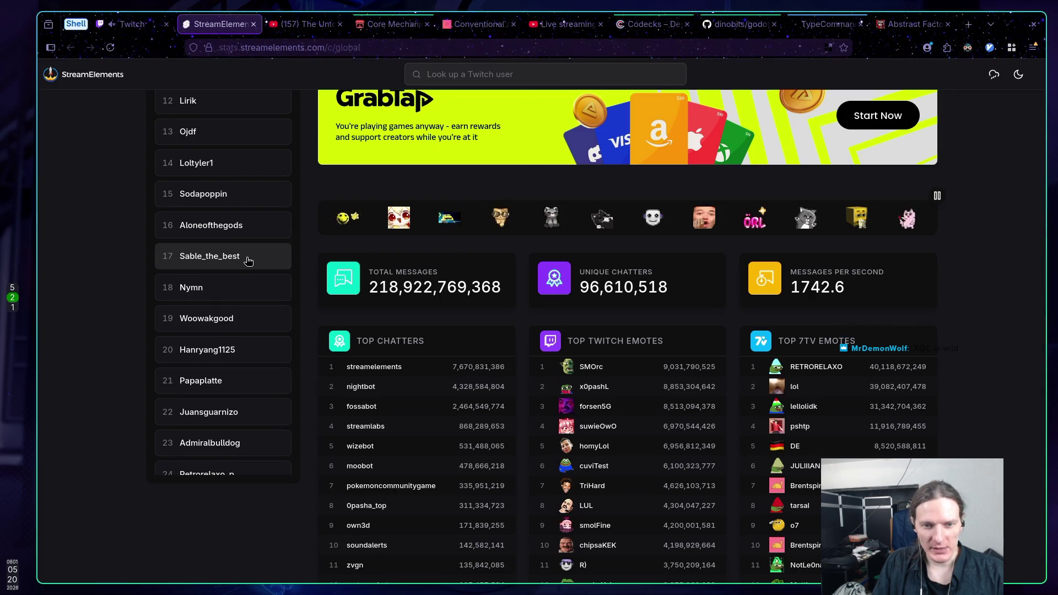
{"action": "scroll", "coordinate": [246, 258], "scroll_direction": "down", "scroll_amount": 1}
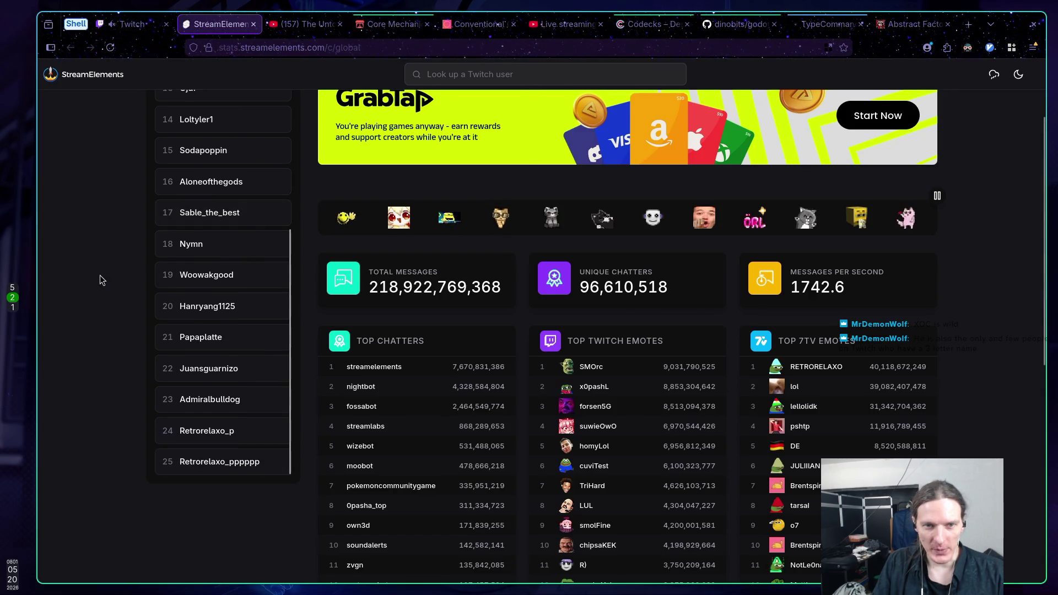
{"action": "scroll", "coordinate": [99, 274], "scroll_direction": "up", "scroll_amount": 2}
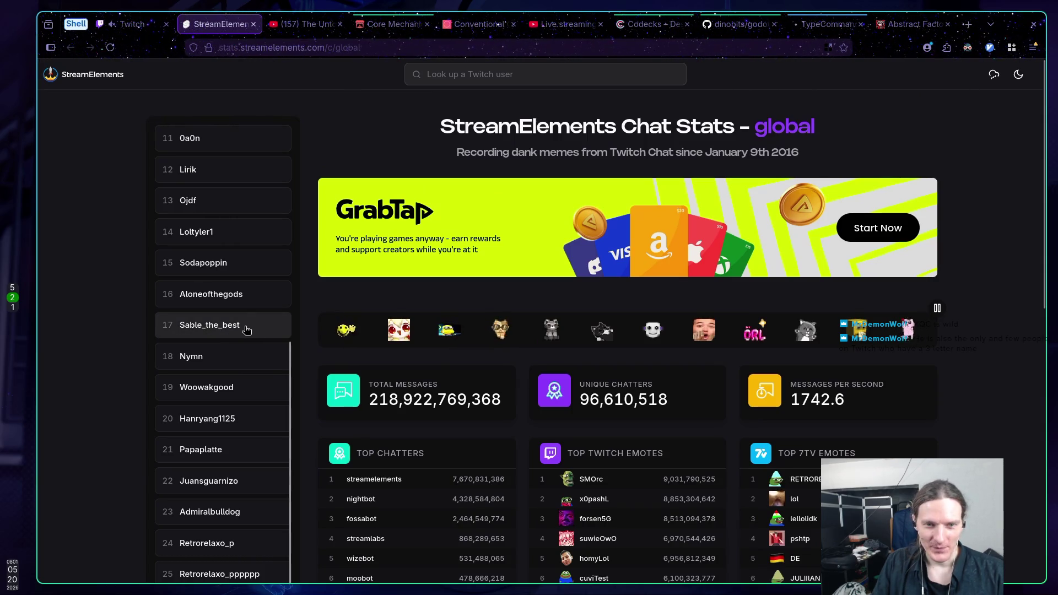
{"action": "scroll", "coordinate": [238, 308], "scroll_direction": "up", "scroll_amount": 3}
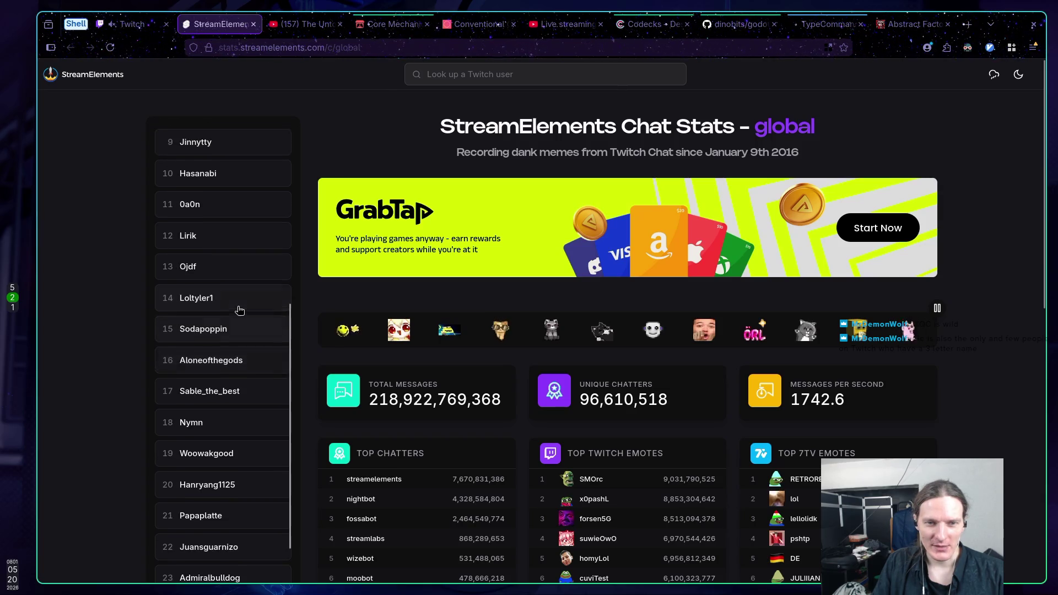
{"action": "scroll", "coordinate": [237, 309], "scroll_direction": "up", "scroll_amount": 2}
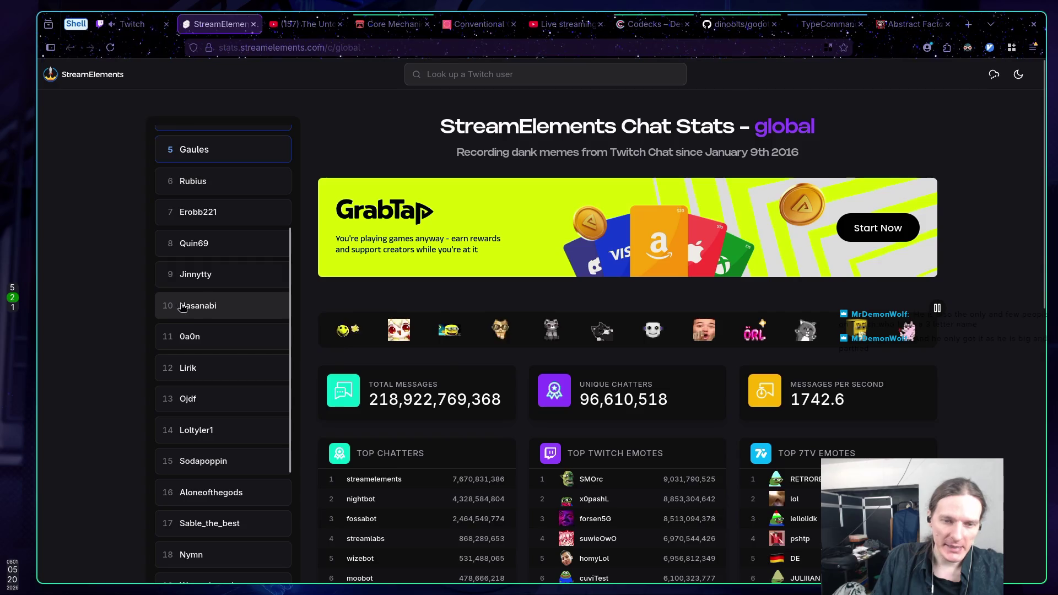
{"action": "scroll", "coordinate": [241, 304], "scroll_direction": "up", "scroll_amount": 2}
{"action": "scroll", "coordinate": [242, 305], "scroll_direction": "up", "scroll_amount": 2}
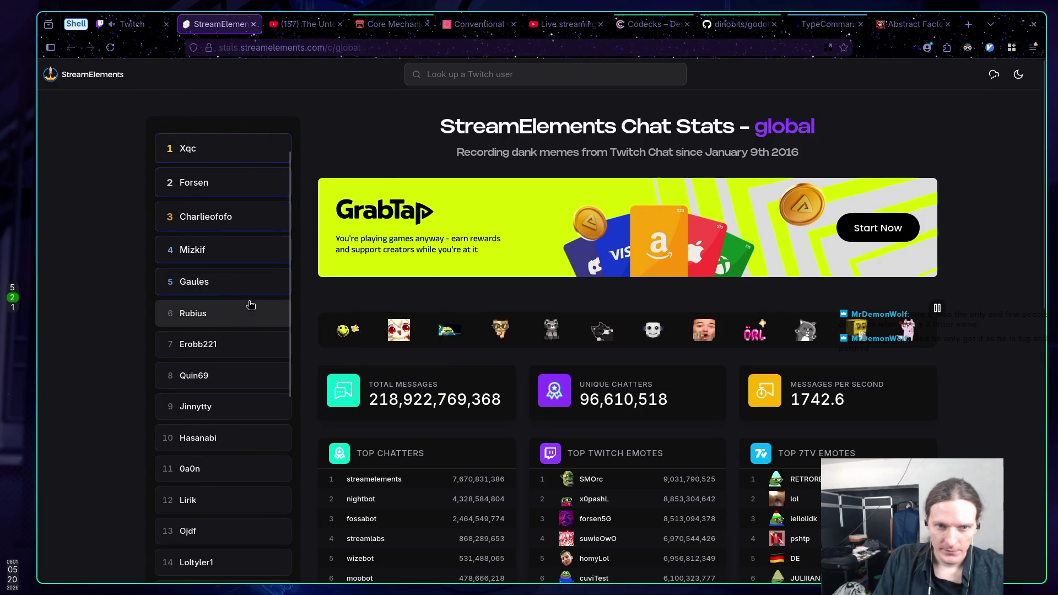
{"action": "scroll", "coordinate": [266, 303], "scroll_direction": "up", "scroll_amount": 1}
{"action": "scroll", "coordinate": [259, 302], "scroll_direction": "down", "scroll_amount": 10}
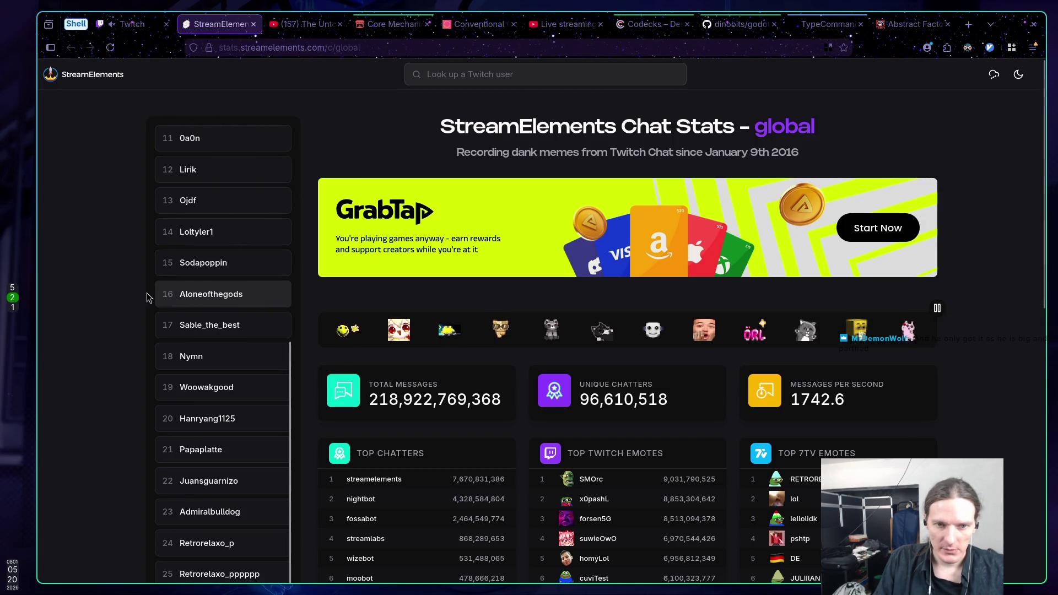
{"action": "scroll", "coordinate": [118, 296], "scroll_direction": "down", "scroll_amount": 1}
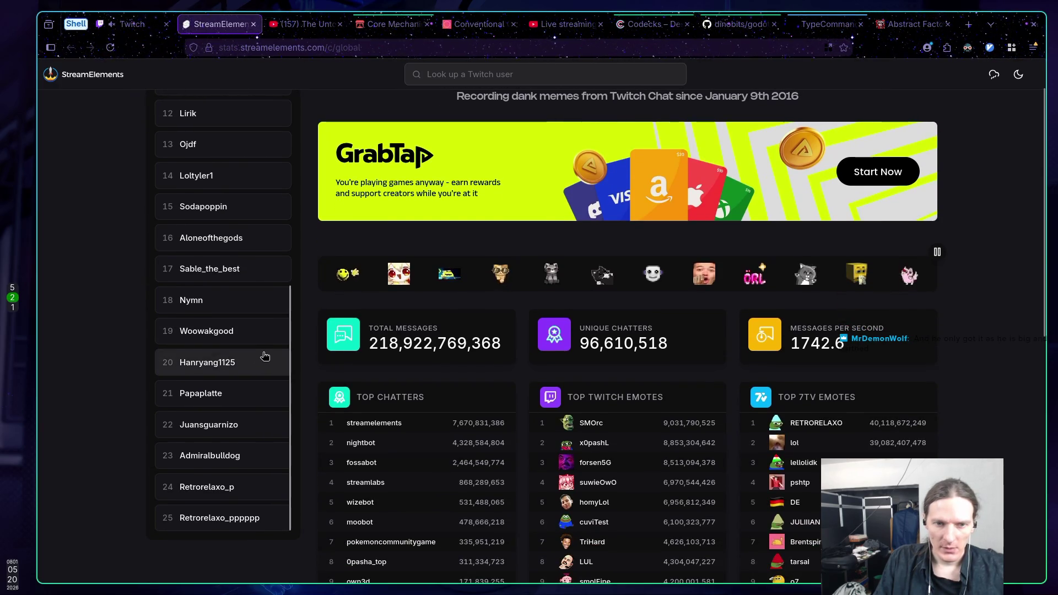
{"action": "scroll", "coordinate": [264, 356], "scroll_direction": "up", "scroll_amount": 5}
{"action": "scroll", "coordinate": [264, 356], "scroll_direction": "up", "scroll_amount": 4}
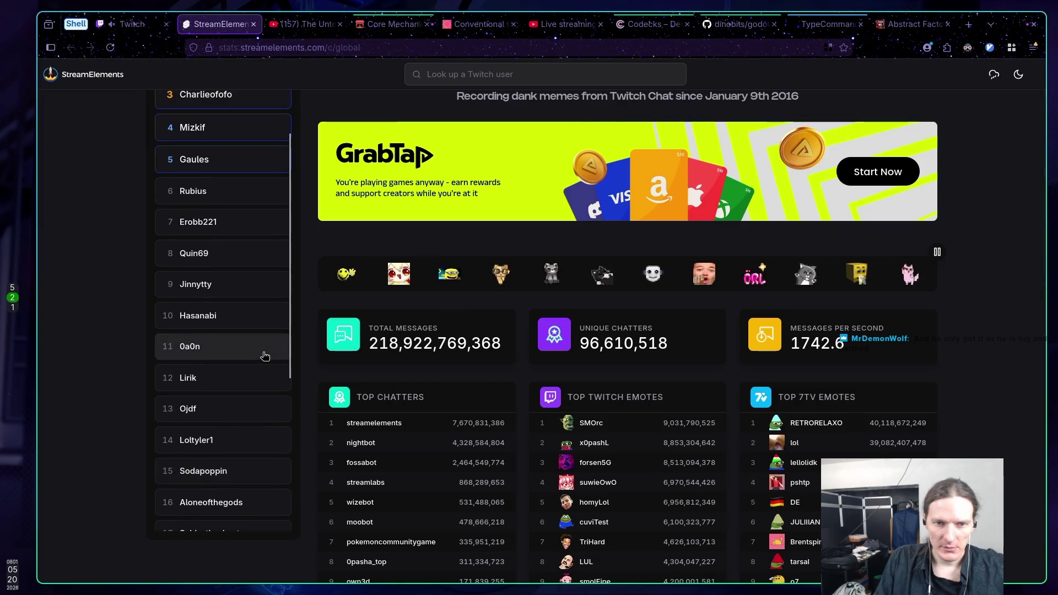
{"action": "scroll", "coordinate": [263, 356], "scroll_direction": "up", "scroll_amount": 1}
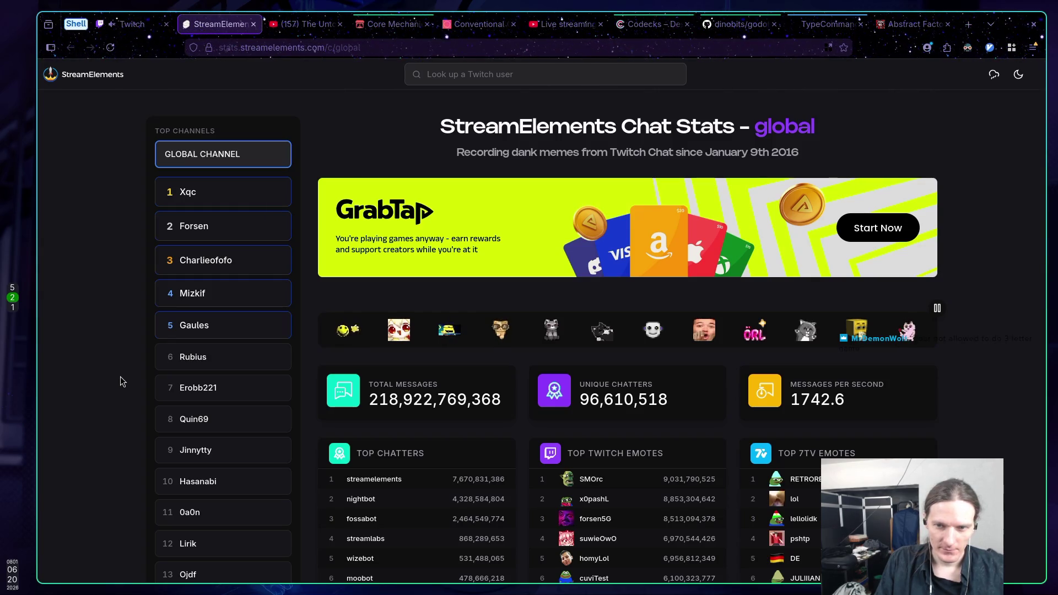
{"action": "scroll", "coordinate": [120, 378], "scroll_direction": "down", "scroll_amount": 2}
{"action": "scroll", "coordinate": [120, 378], "scroll_direction": "up", "scroll_amount": 2}
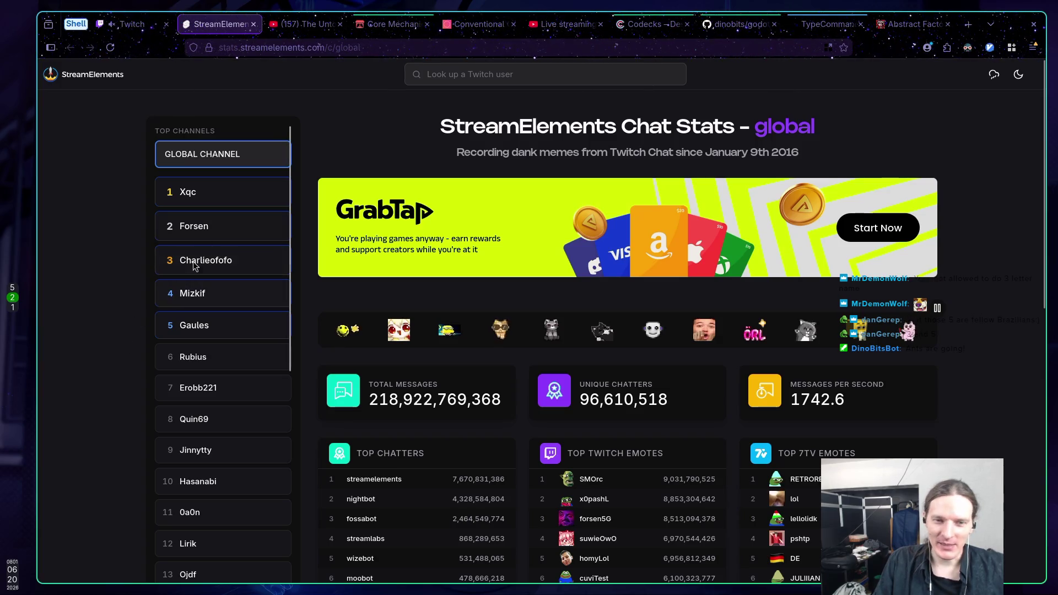
{"action": "key", "text": "ctrl+w"}
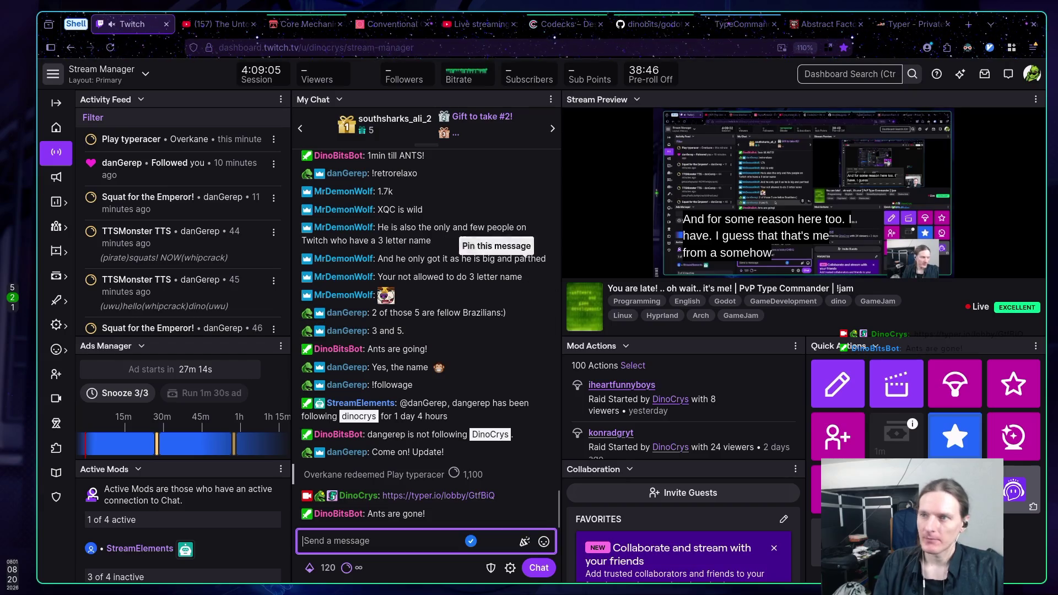
Jump to the Typer.io lobby tab with Ctrl+9
{"action": "key", "text": "ctrl+9"}
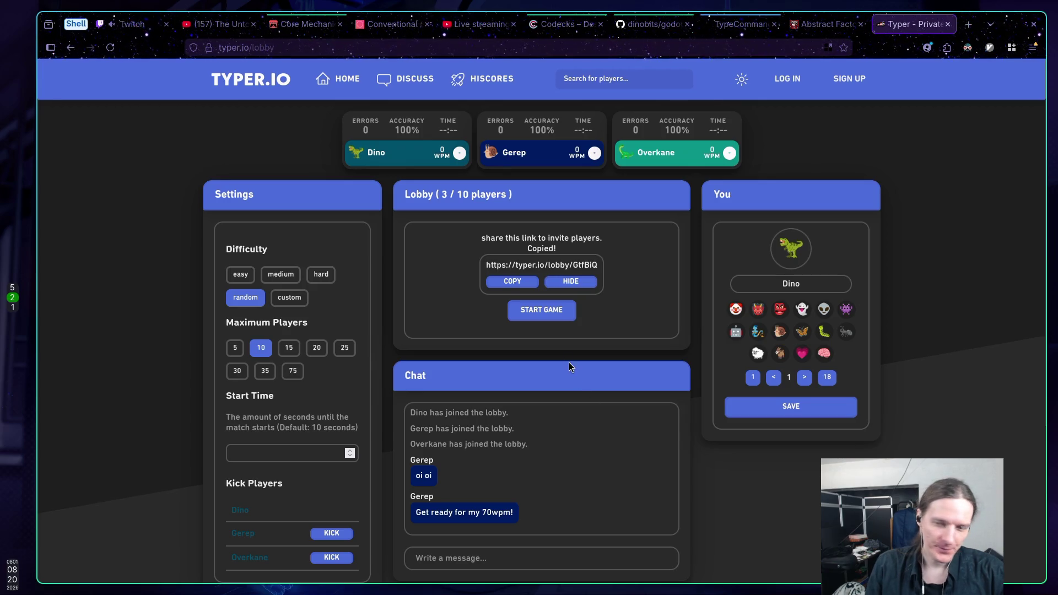
Start the race and type the opening of the Brothers Karamazov snippet, 'Above all, don't lie to yourself...'
{"action": "left_click", "coordinate": [542, 310]}
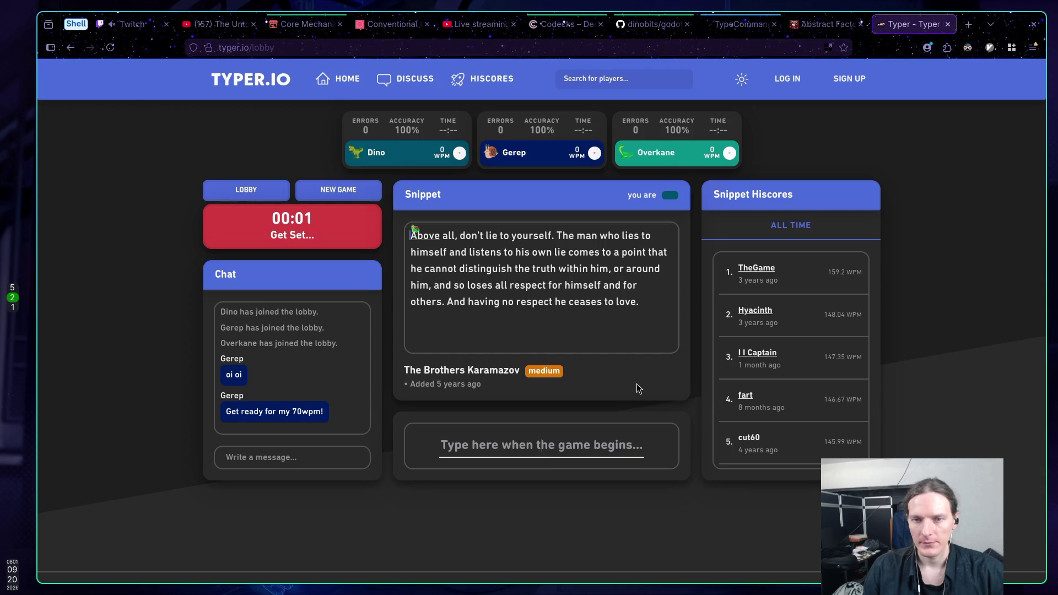
{"action": "type", "text": "Above al"}
{"action": "type", "text": "n't lie to yourself. The man who "}
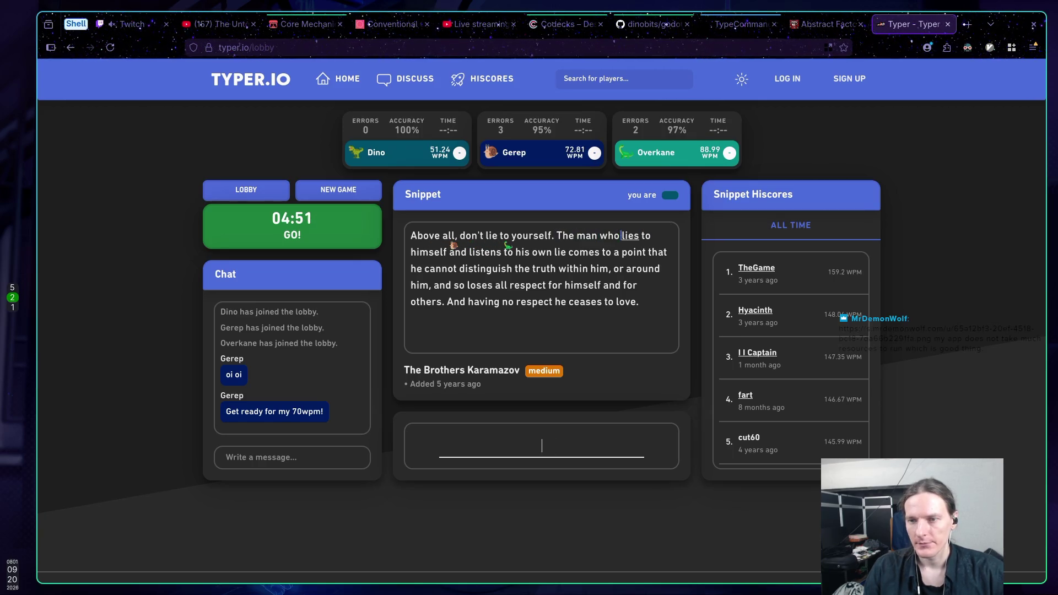
{"action": "type", "text": "lei"}
{"action": "key", "text": "BackSpace"}
{"action": "key", "text": "BackSpace"}
{"action": "type", "text": "ies to himself and listens to his own lie comes to a point that h"}
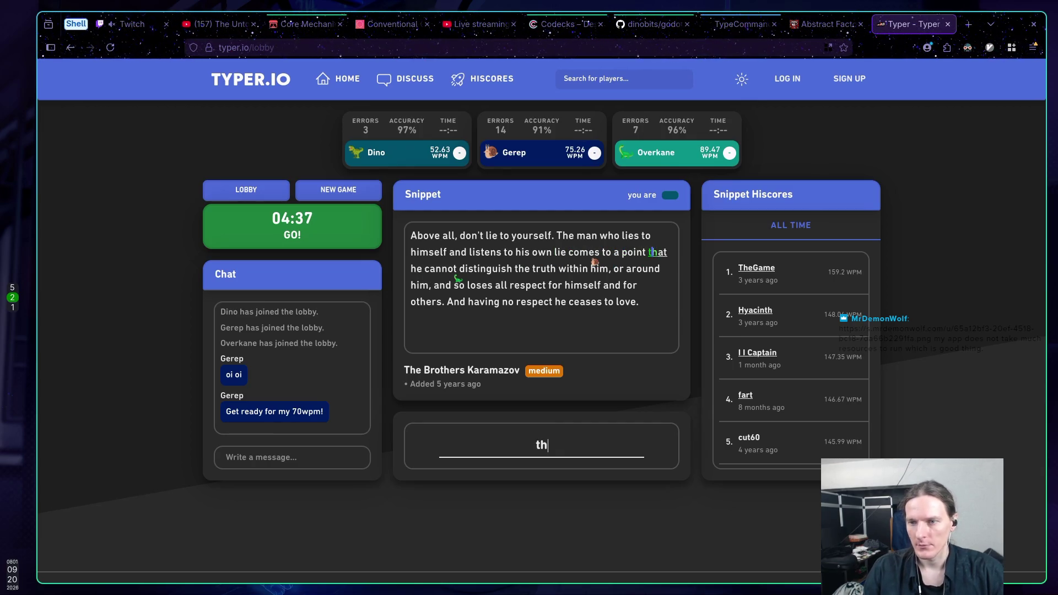
{"action": "type", "text": "e cannot "}
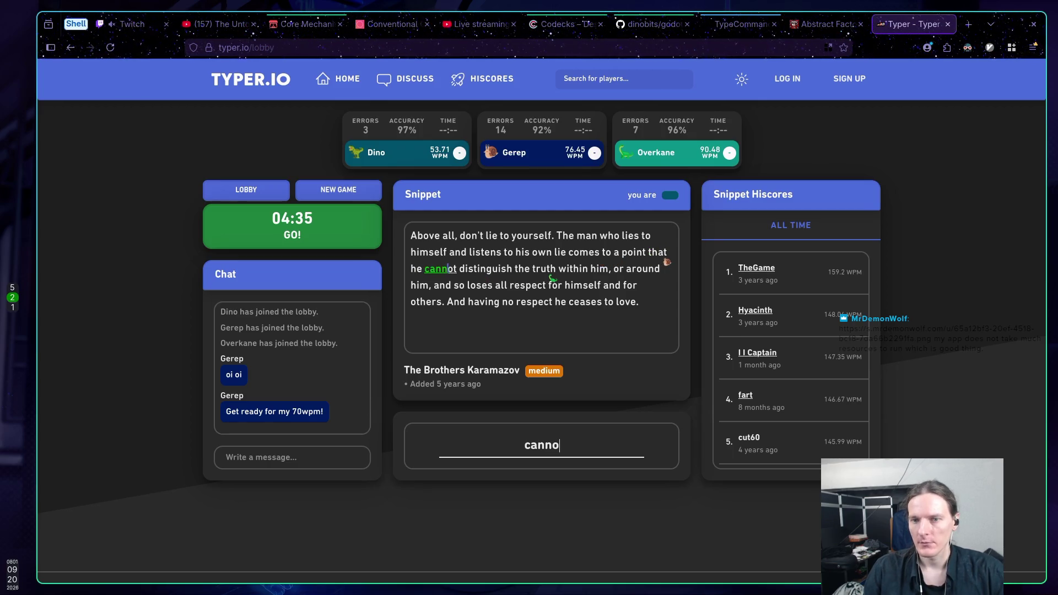
{"action": "type", "text": "distin"}
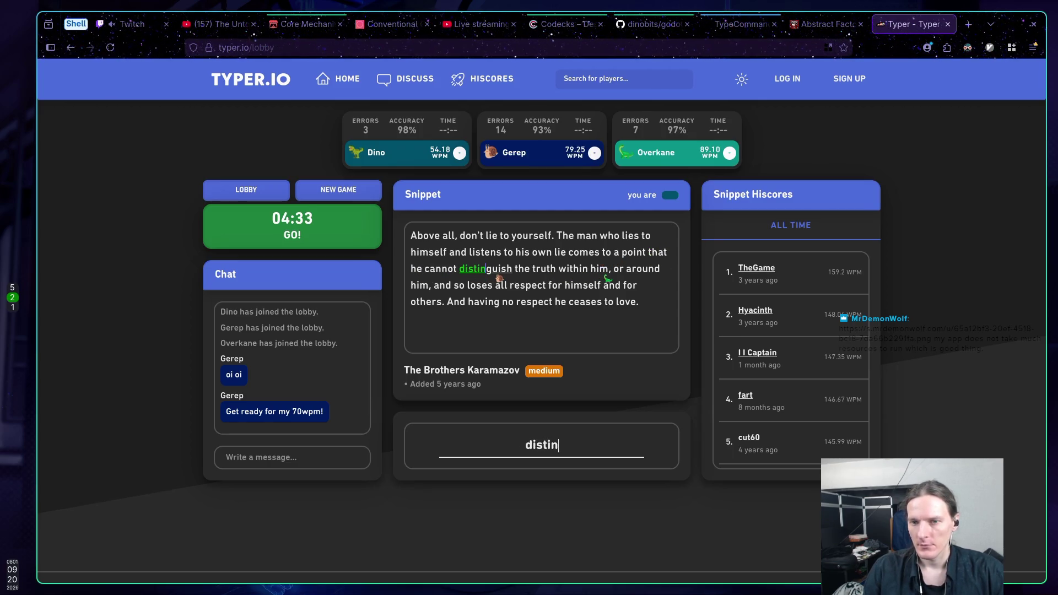
{"action": "type", "text": "guish t"}
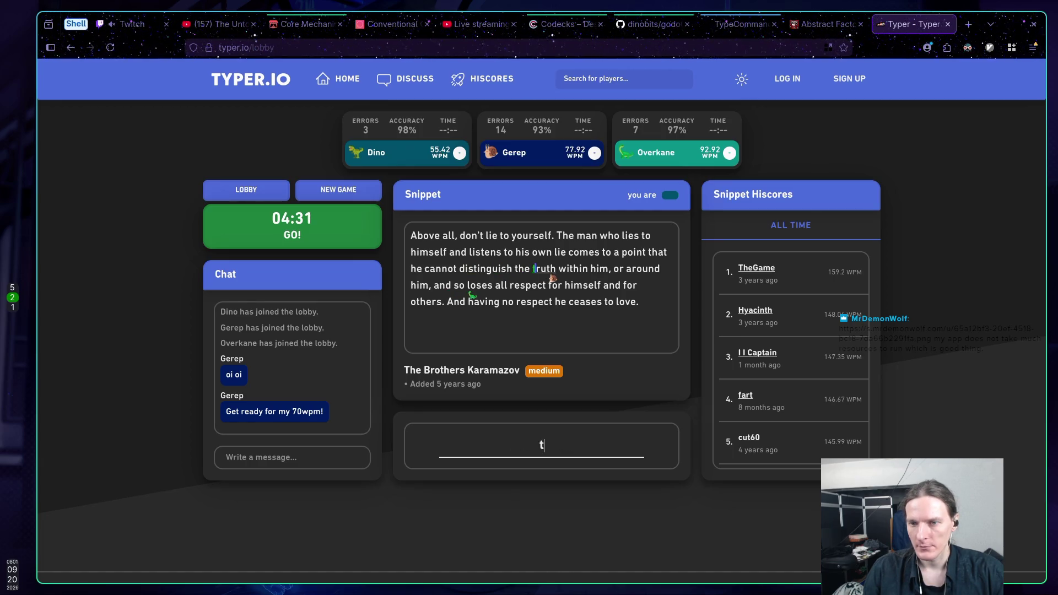
{"action": "type", "text": "he truth withi"}
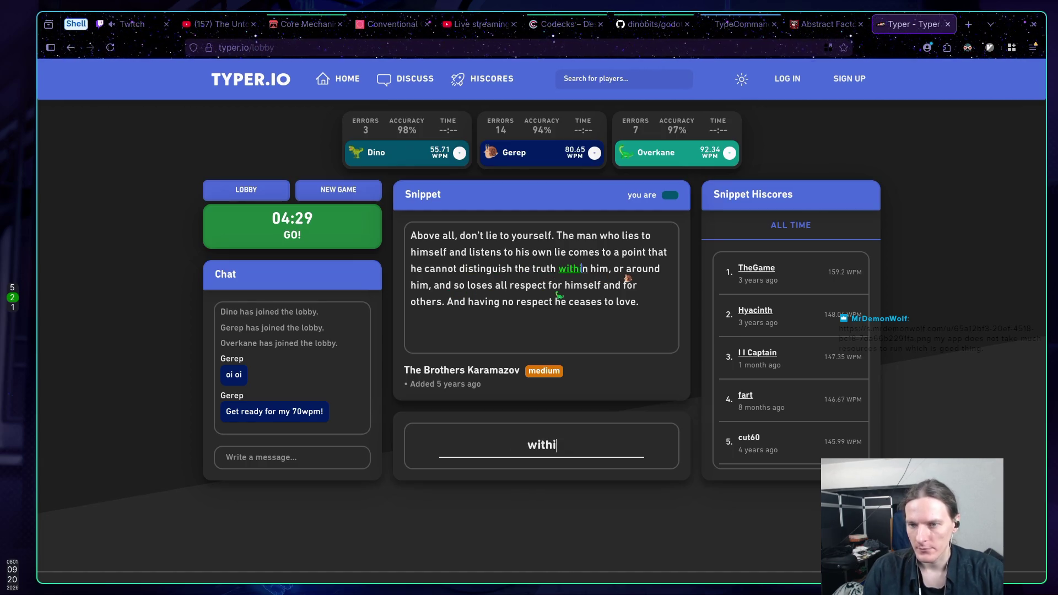
{"action": "type", "text": "n him, or aroun"}
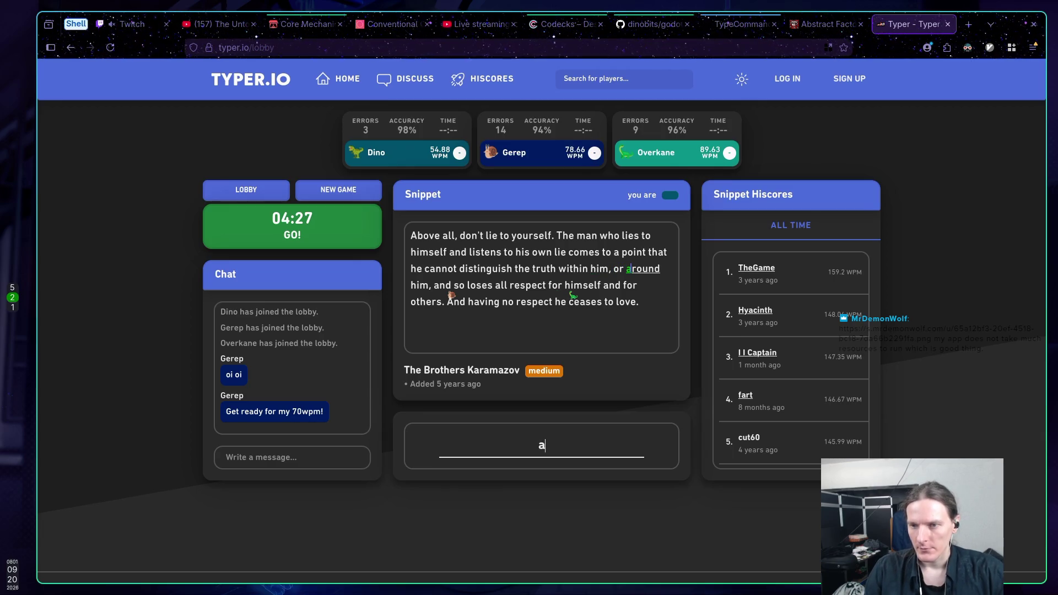
{"action": "type", "text": "d him, and "}
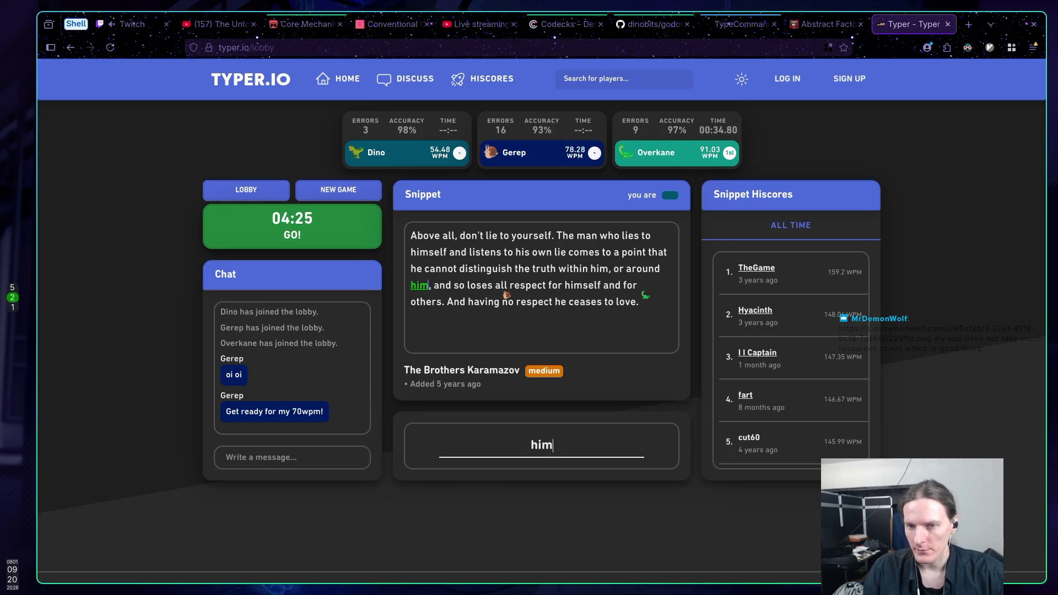
{"action": "type", "text": "so loses a"}
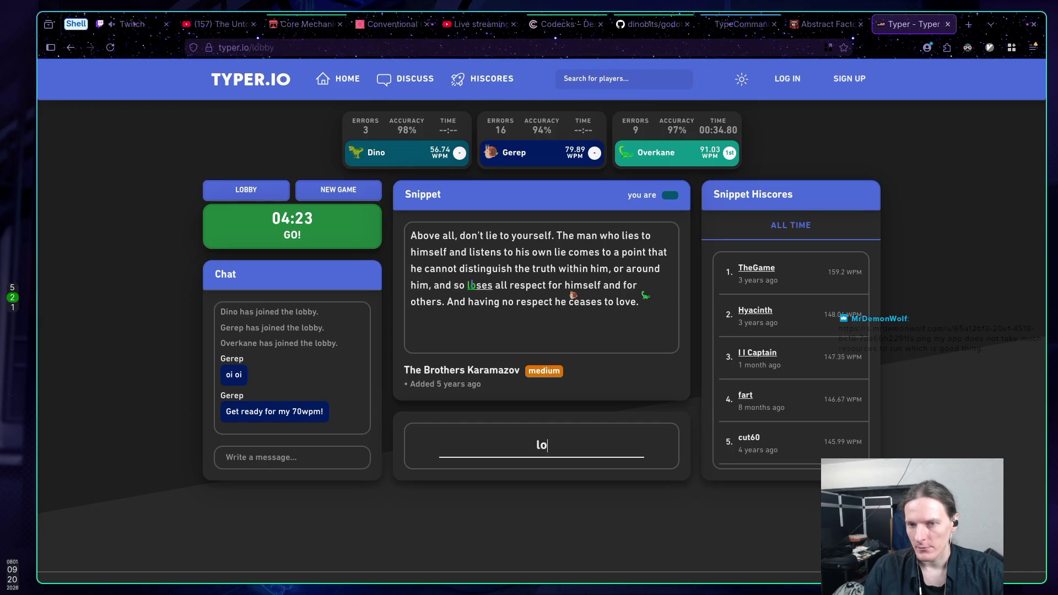
{"action": "type", "text": "ll respect "}
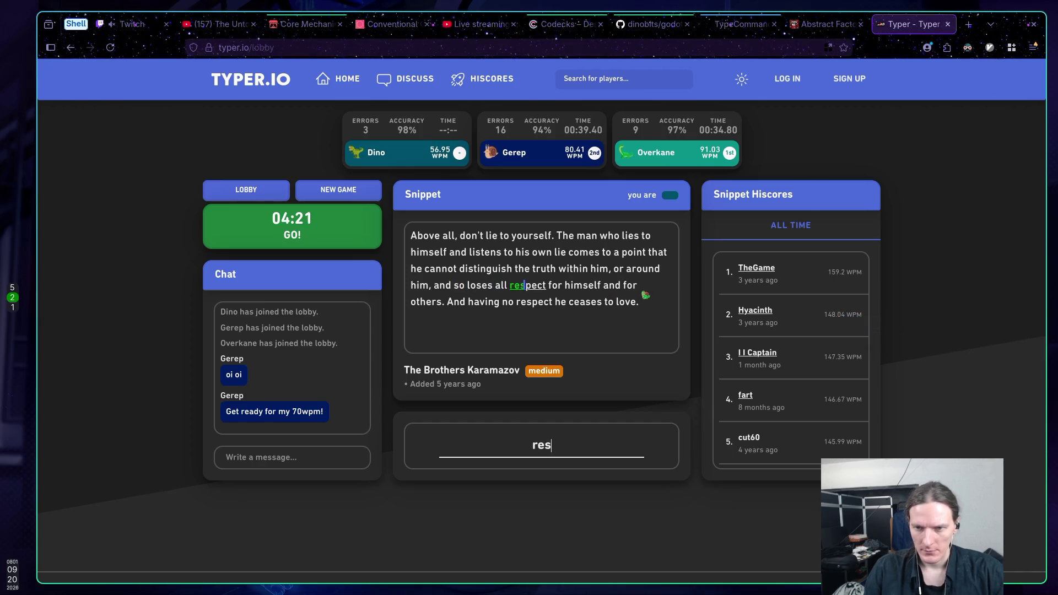
{"action": "type", "text": "for himself"}
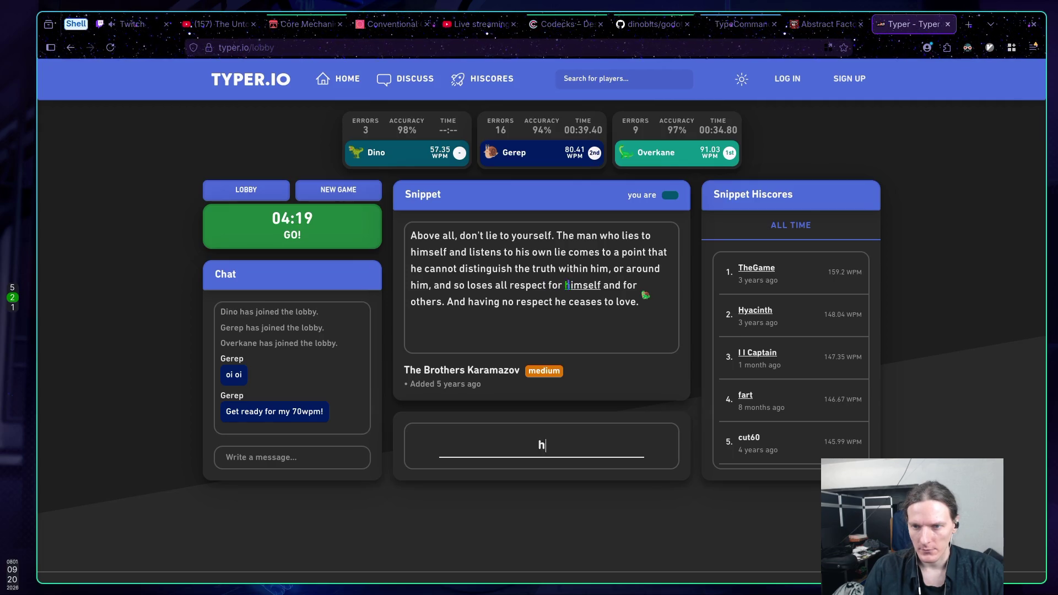
{"action": "type", "text": " and for "}
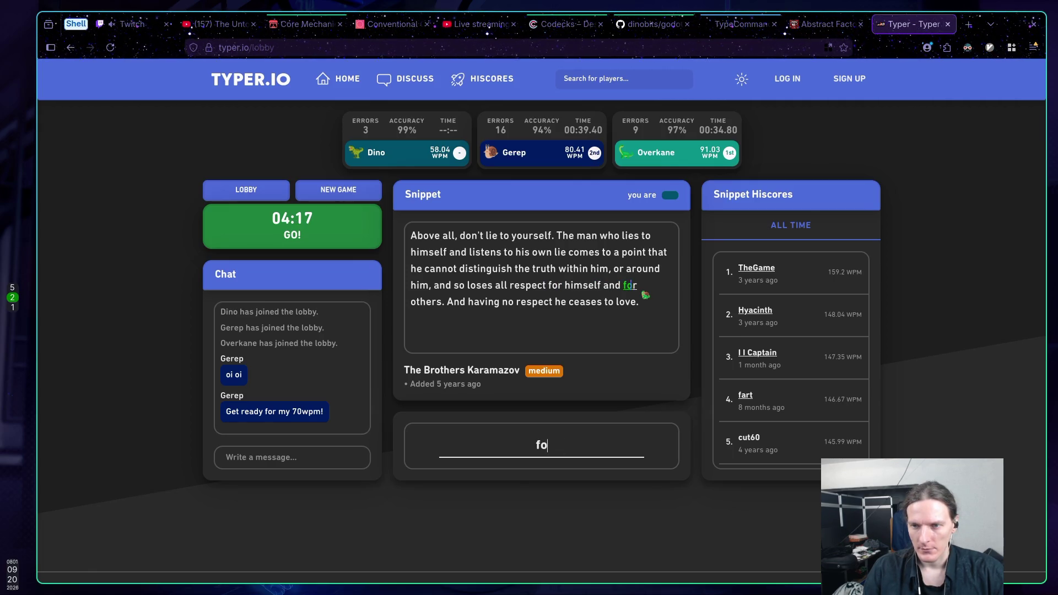
{"action": "type", "text": "others. And having no respect he cea"}
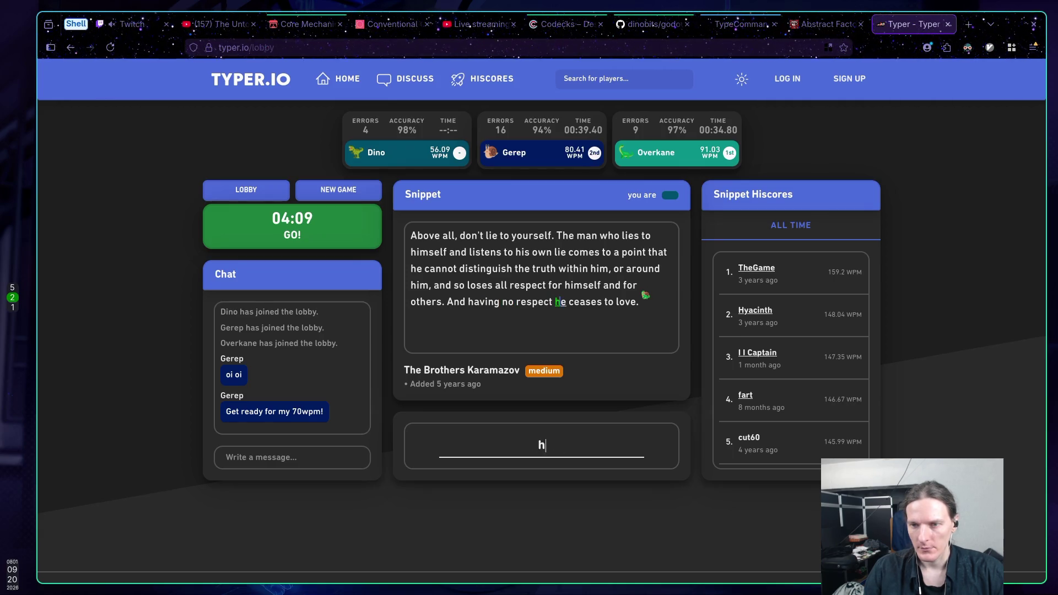
{"action": "type", "text": "ses to love."}
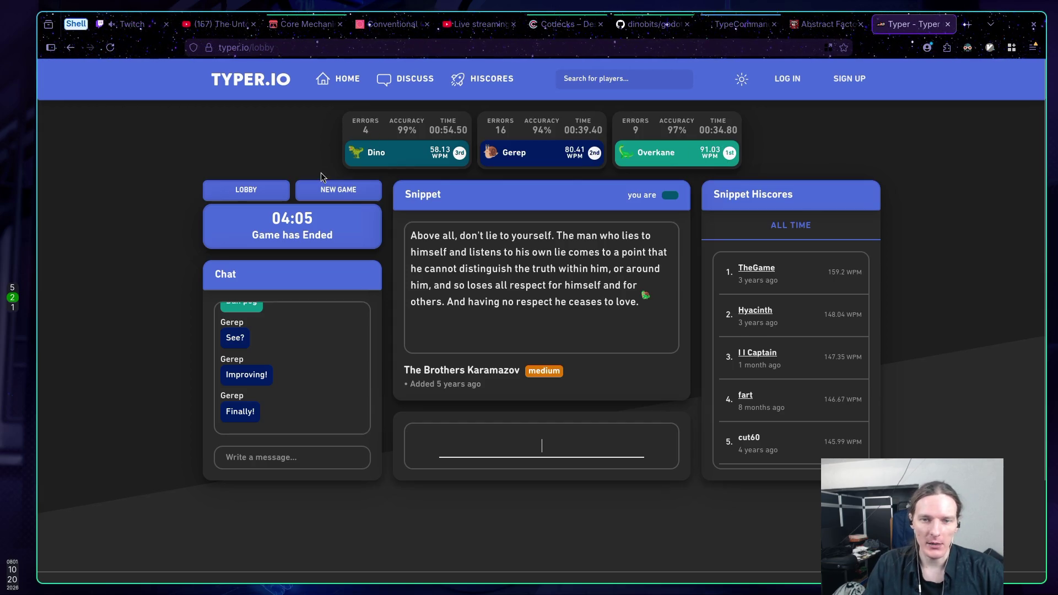
Start another Typer.io race with a fresh snippet
{"action": "left_click", "coordinate": [338, 190]}
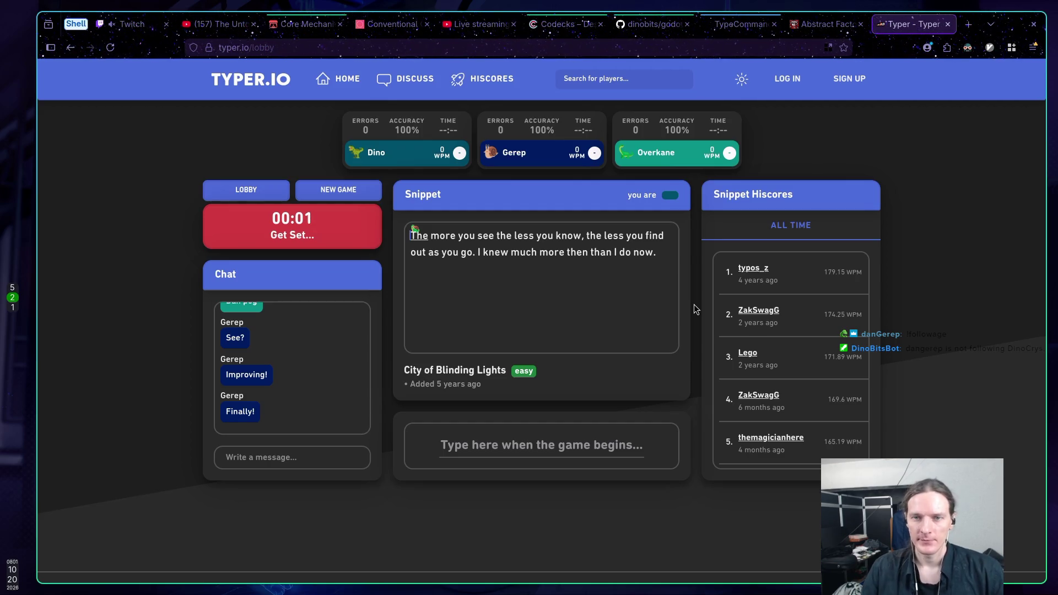
Finish the City of Blinding Lights snippet in third at 69.89 WPM, then start another race
{"action": "type", "text": "The"}
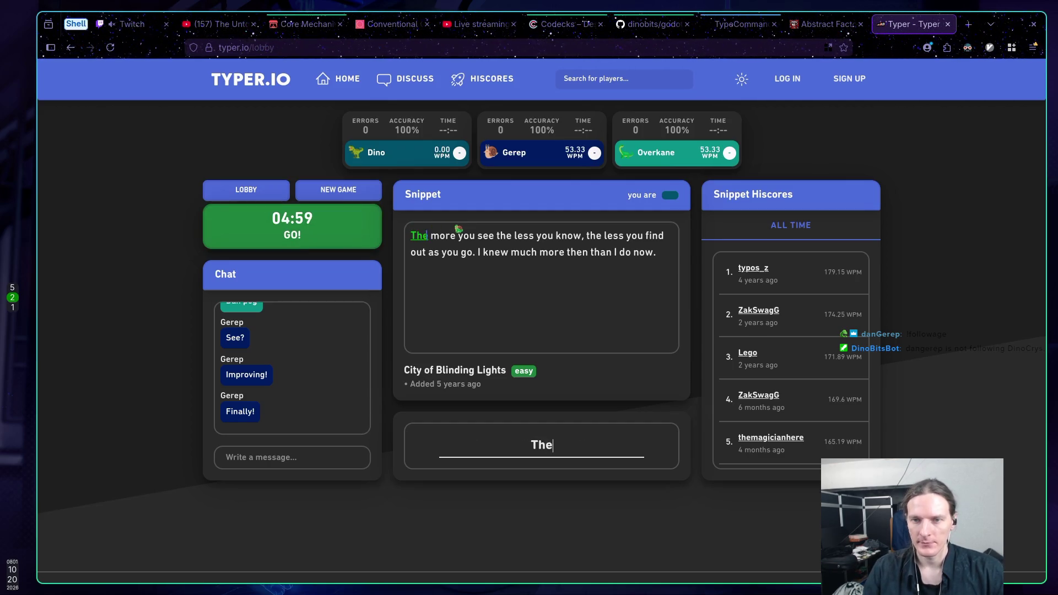
{"action": "type", "text": " more you see the "}
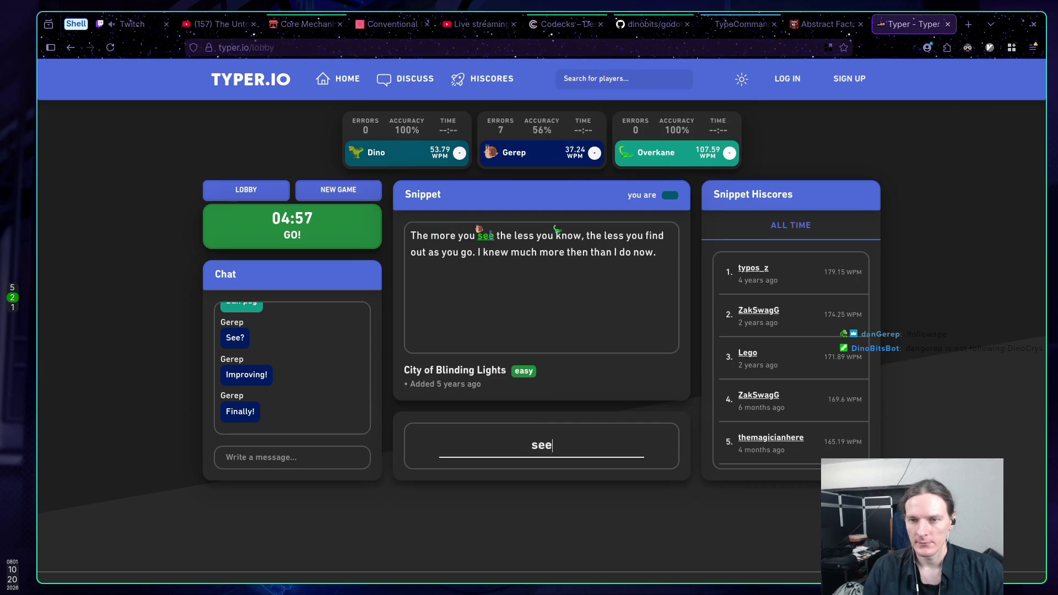
{"action": "type", "text": "less you know, "}
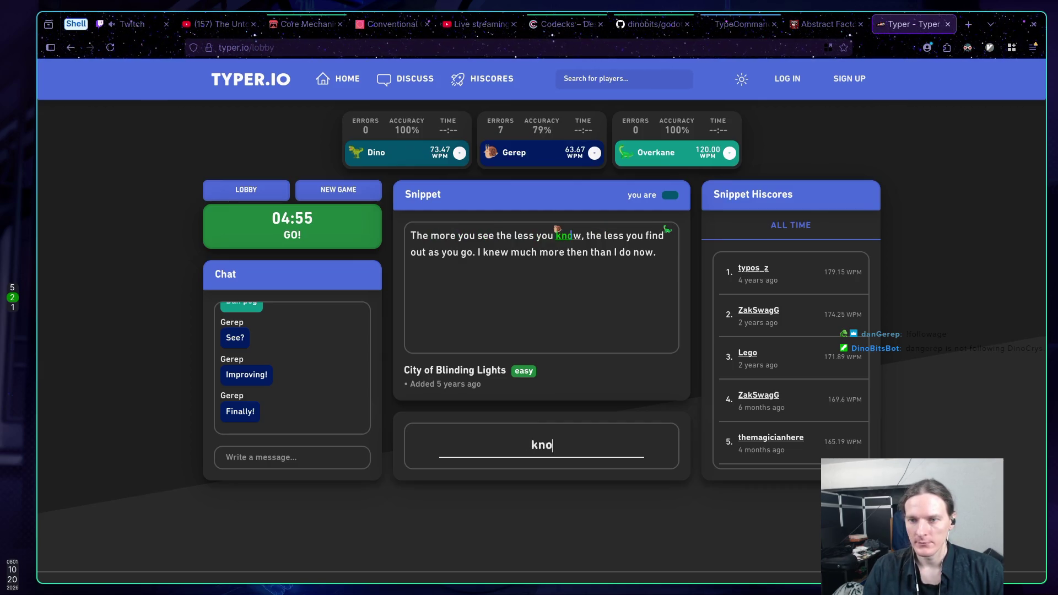
{"action": "type", "text": "the less you "}
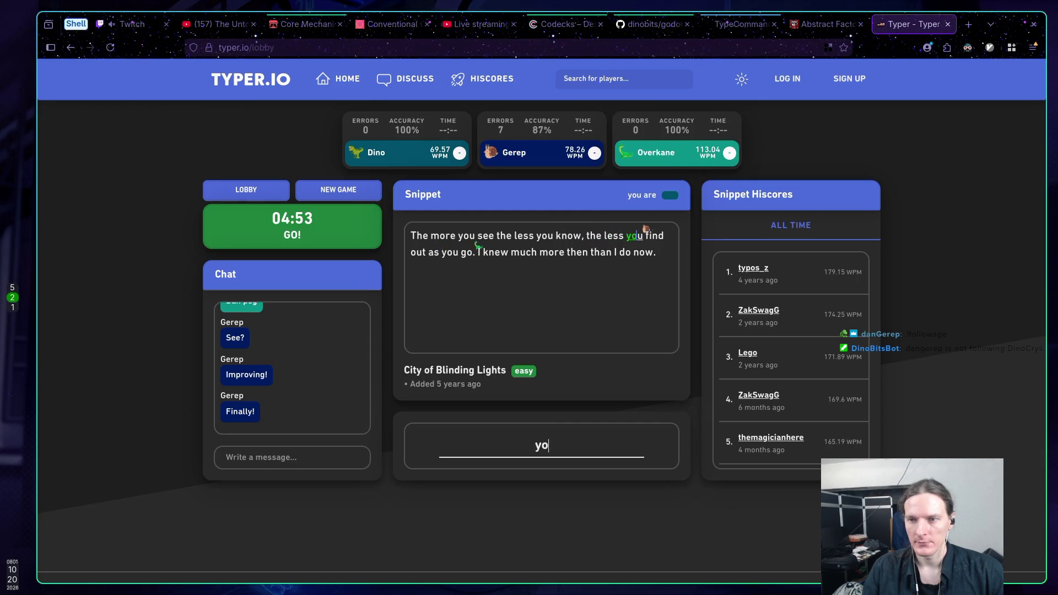
{"action": "type", "text": "fin"}
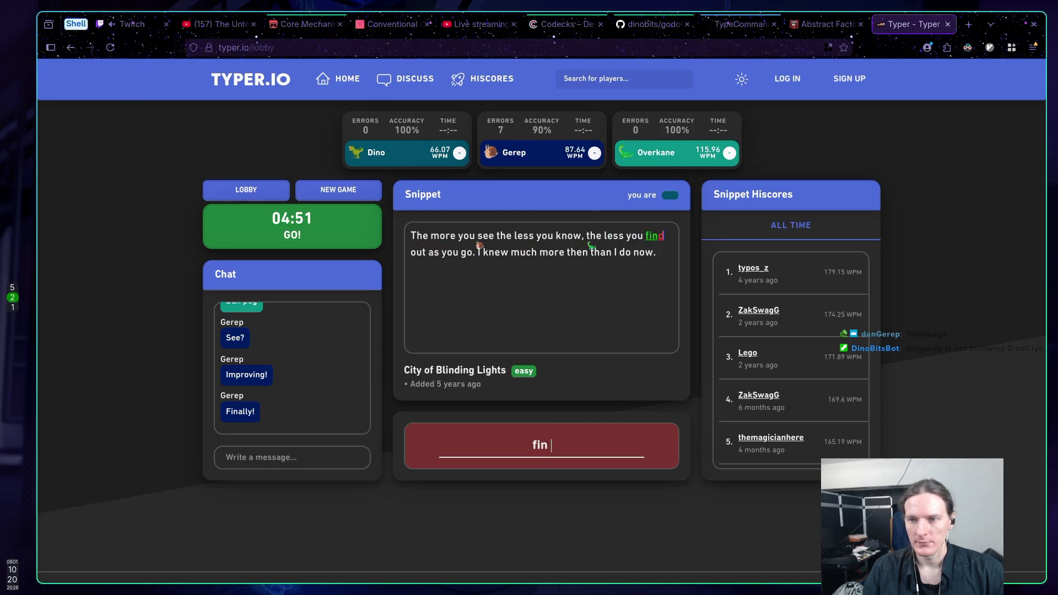
{"action": "type", "text": "d out as yo"}
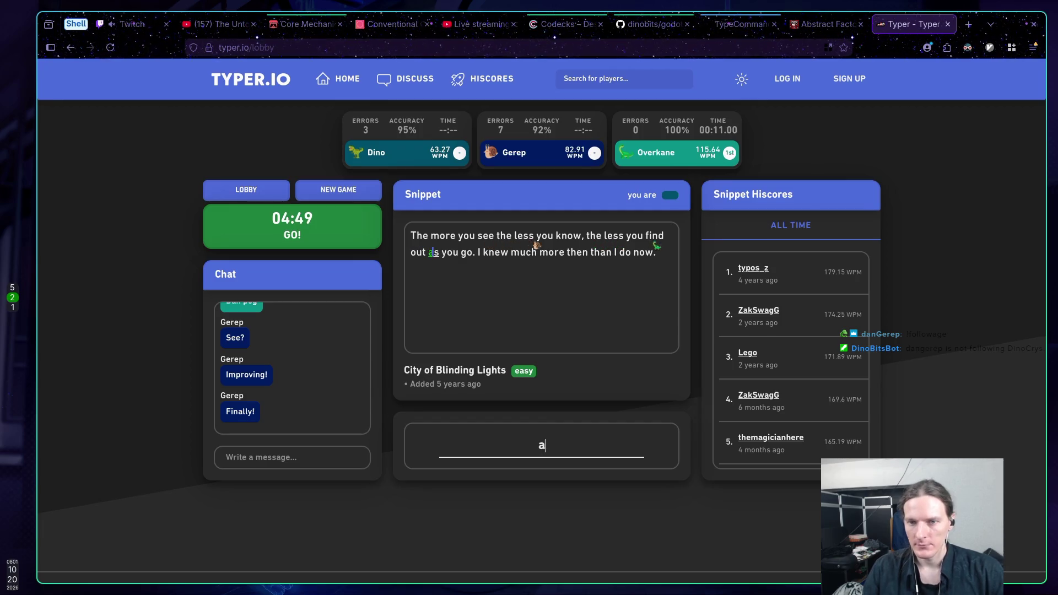
{"action": "type", "text": "u go. I knew"}
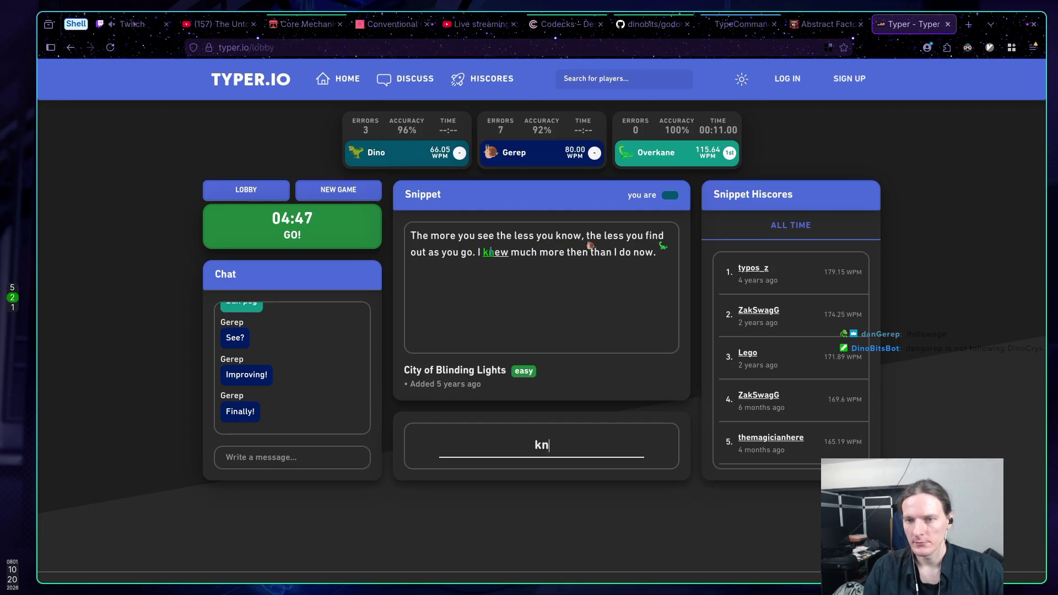
{"action": "type", "text": " much more then"}
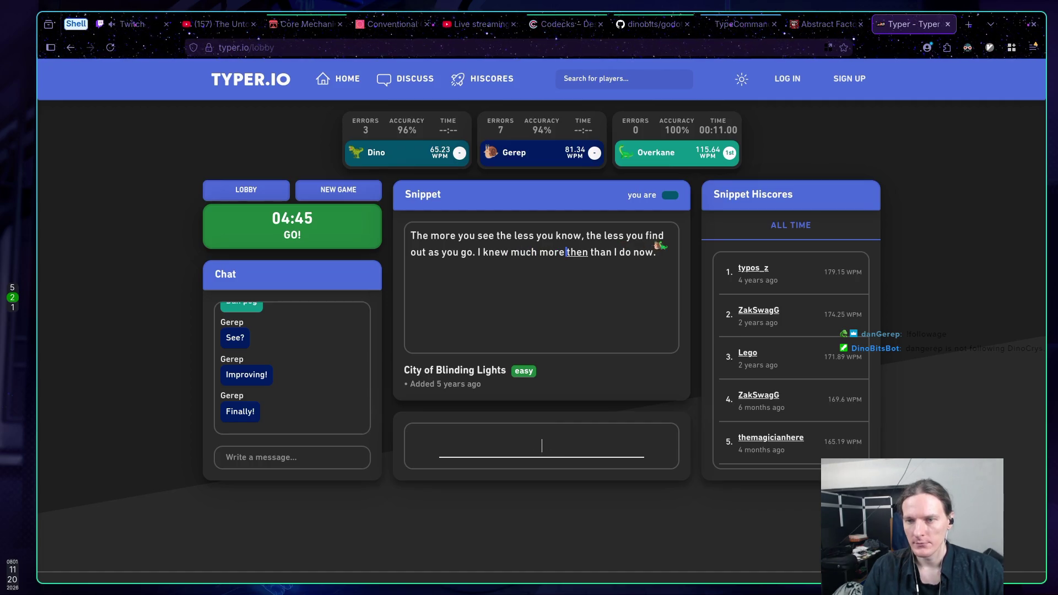
{"action": "type", "text": " than I do "}
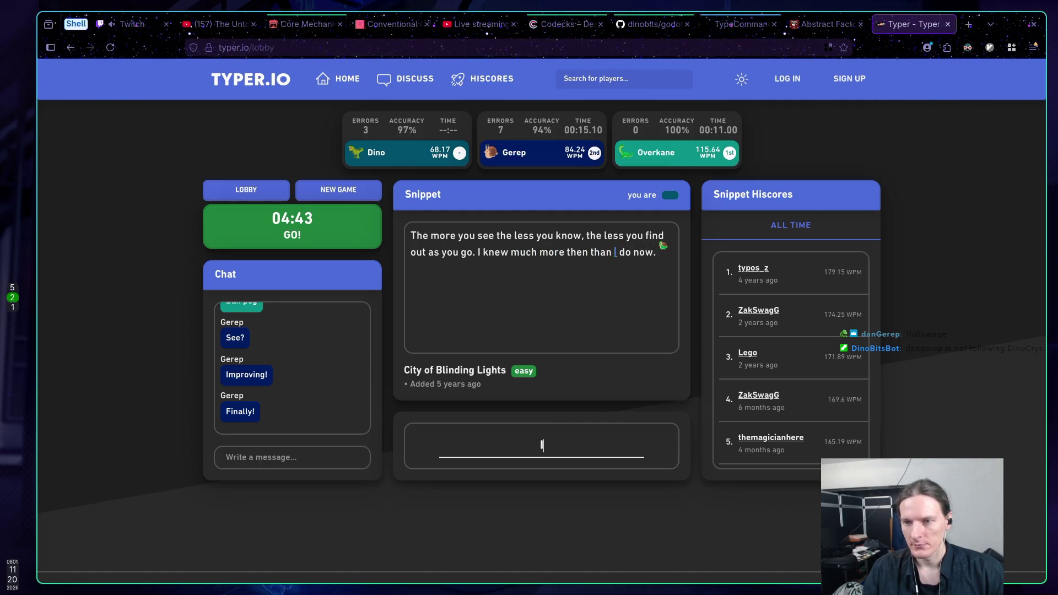
{"action": "type", "text": "now."}
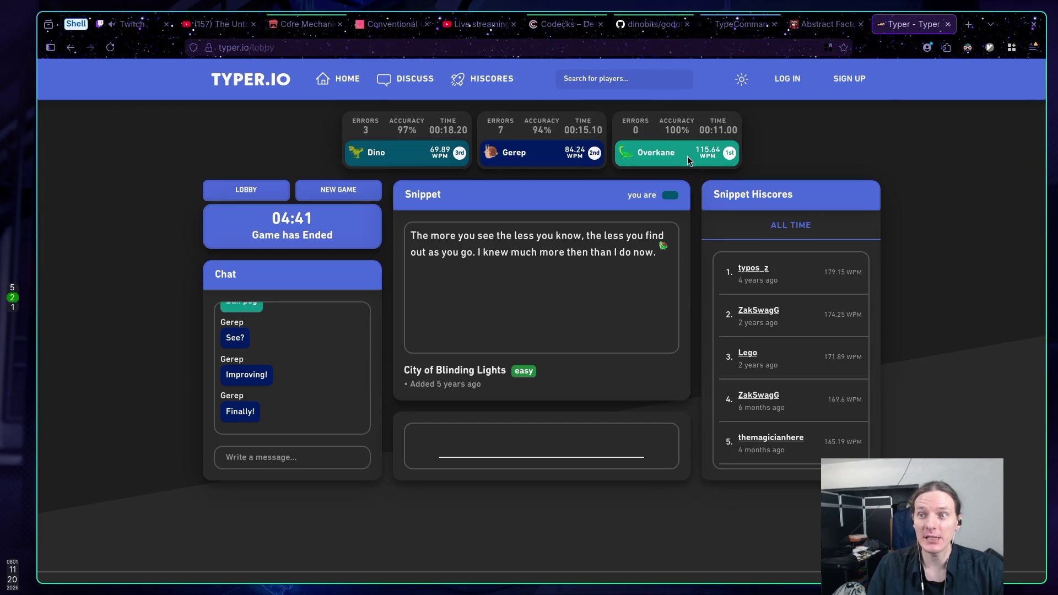
{"action": "left_click_drag", "start_coordinate": [696, 152], "coordinate": [711, 156]}
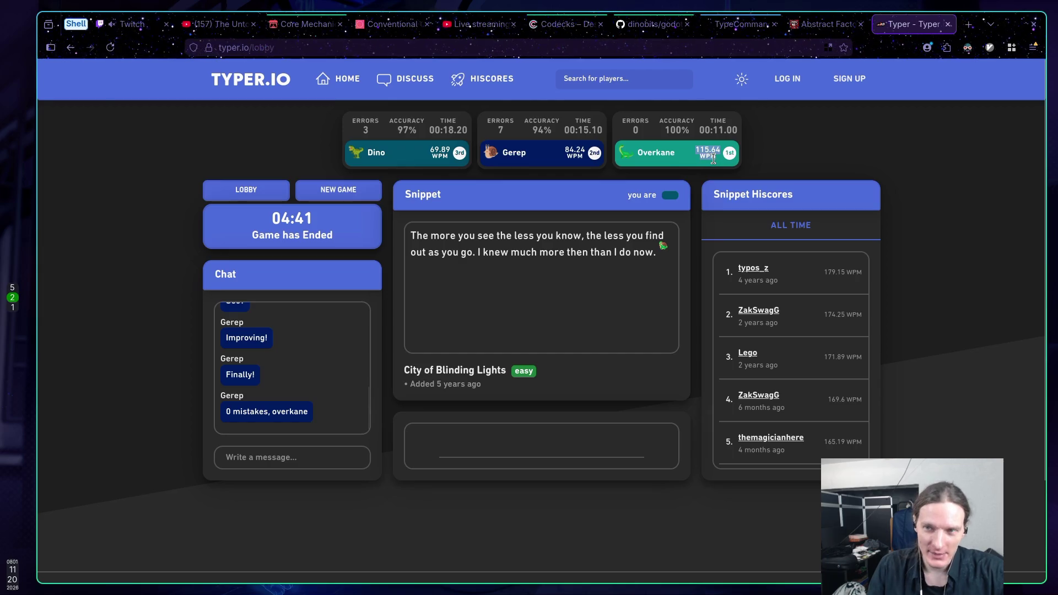
{"action": "left_click", "coordinate": [692, 157]}
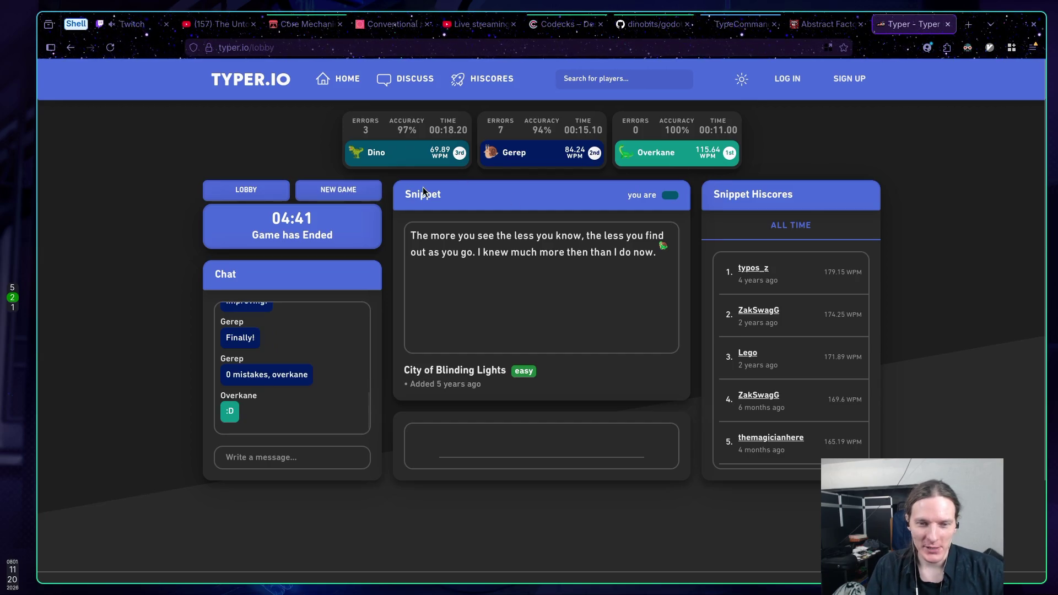
{"action": "left_click", "coordinate": [330, 192]}
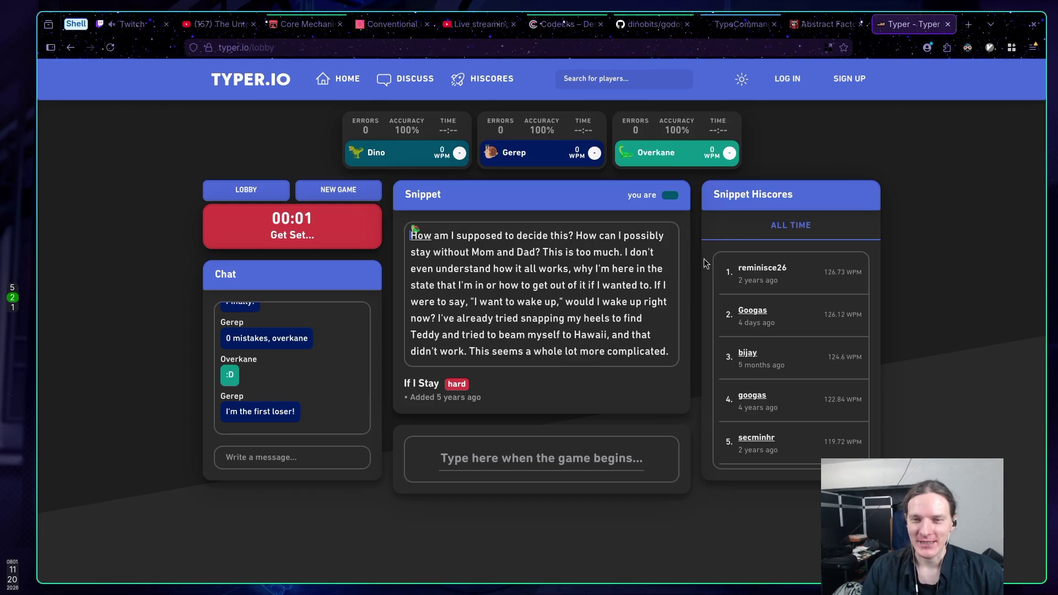
Type the If I Stay opening, 'How am I supposed to decide this? How can I possibly stay without Mom', fixing typos
{"action": "type", "text": "How am i"}
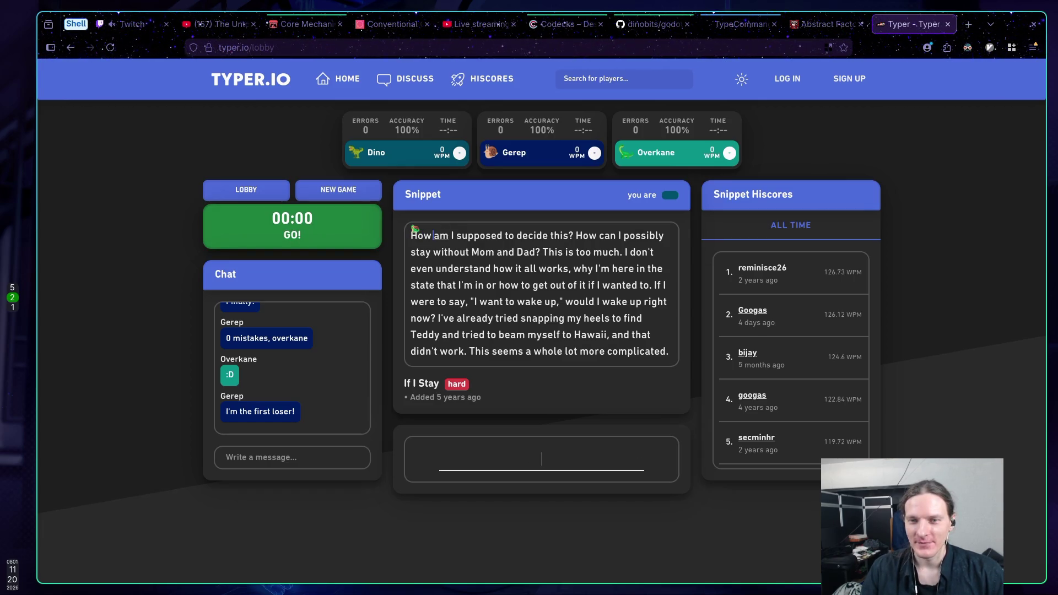
{"action": "key", "text": "BackSpace"}
{"action": "type", "text": "u"}
{"action": "type", "text": "osee"}
{"action": "key", "text": "BackSpace"}
{"action": "type", "text": "d to decide this? H"}
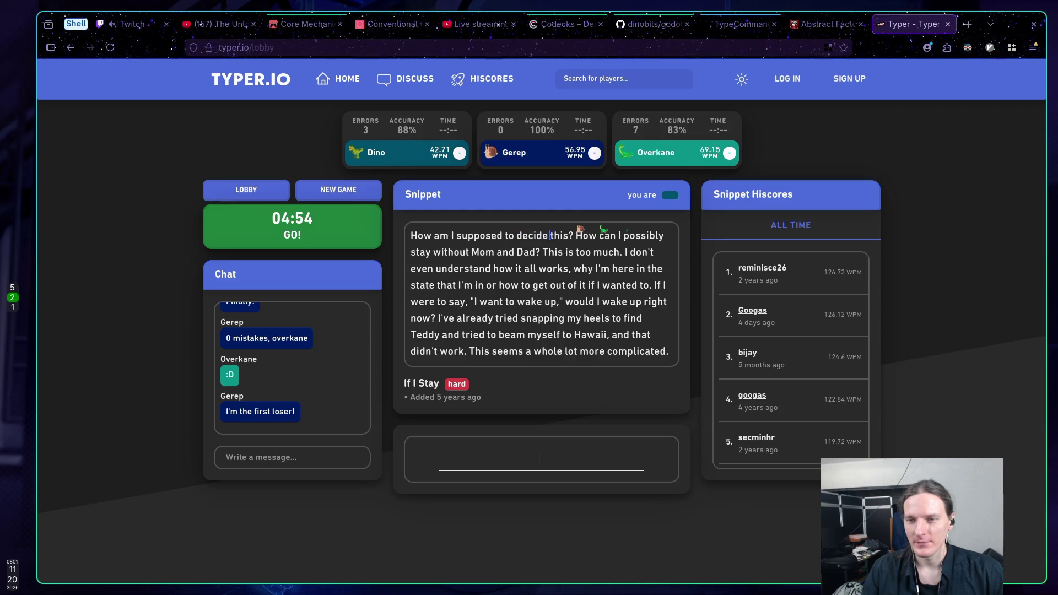
{"action": "type", "text": "Ow"}
{"action": "key", "text": "BackSpace"}
{"action": "key", "text": "BackSpace"}
{"action": "type", "text": "ow can I possible"}
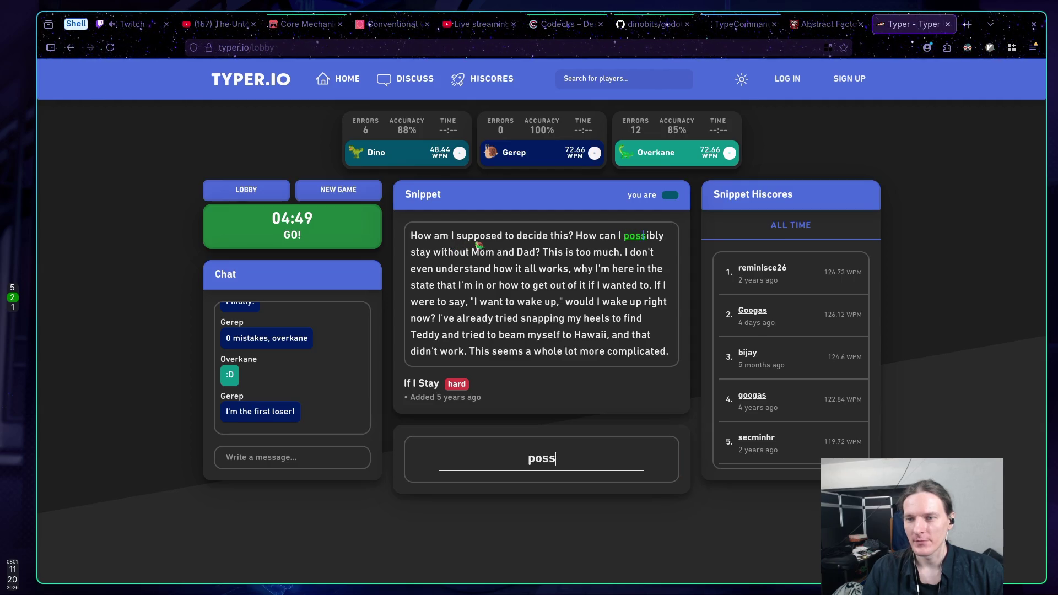
{"action": "key", "text": "BackSpace"}
{"action": "type", "text": "y stay w"}
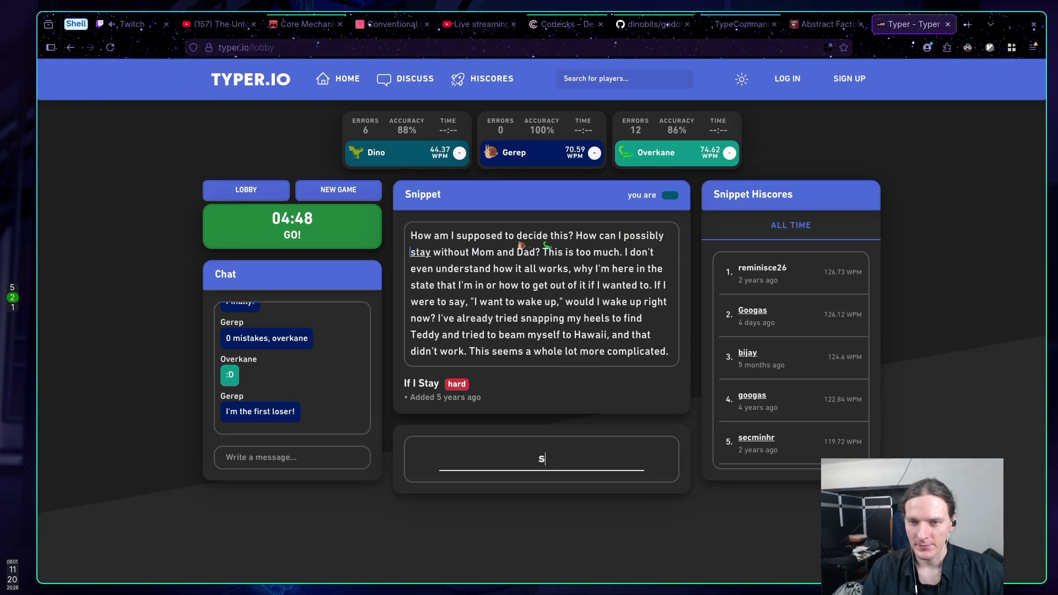
{"action": "type", "text": "ithout Mom "}
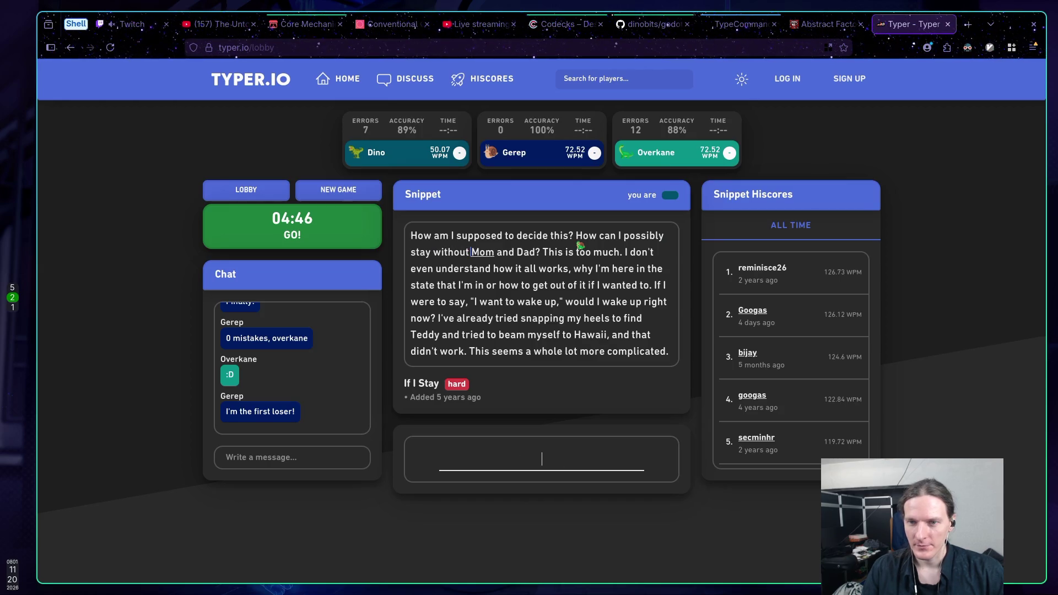
{"action": "type", "text": "A"}
Continue the snippet from 'and Dad?' through 'If I were to say,', correcting wrong characters
{"action": "key", "text": "BackSpace"}
{"action": "type", "text": "A"}
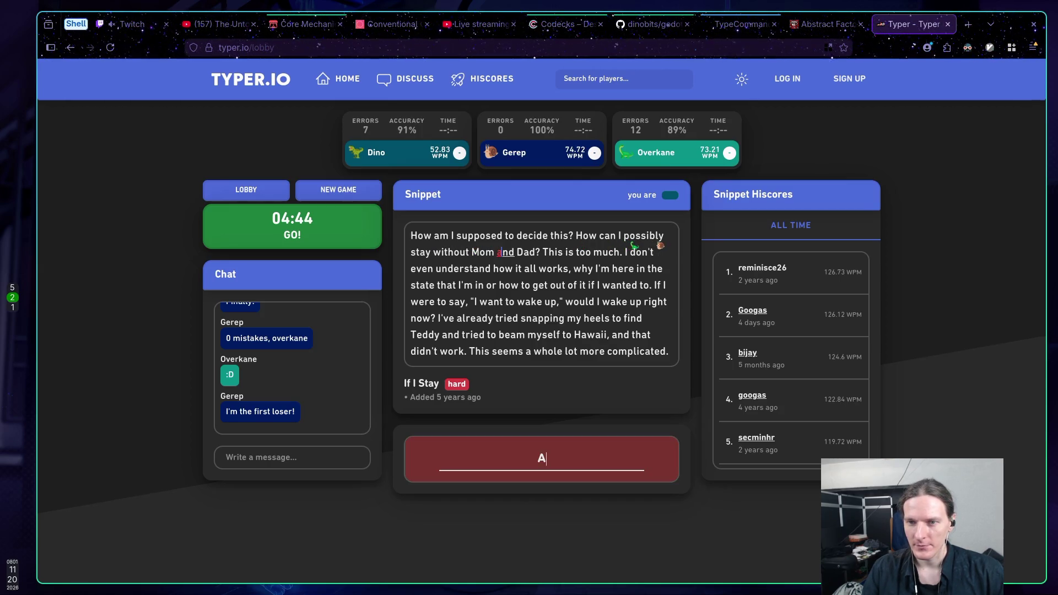
{"action": "key", "text": "BackSpace"}
{"action": "type", "text": "Dd? This is too ch. I don't e"}
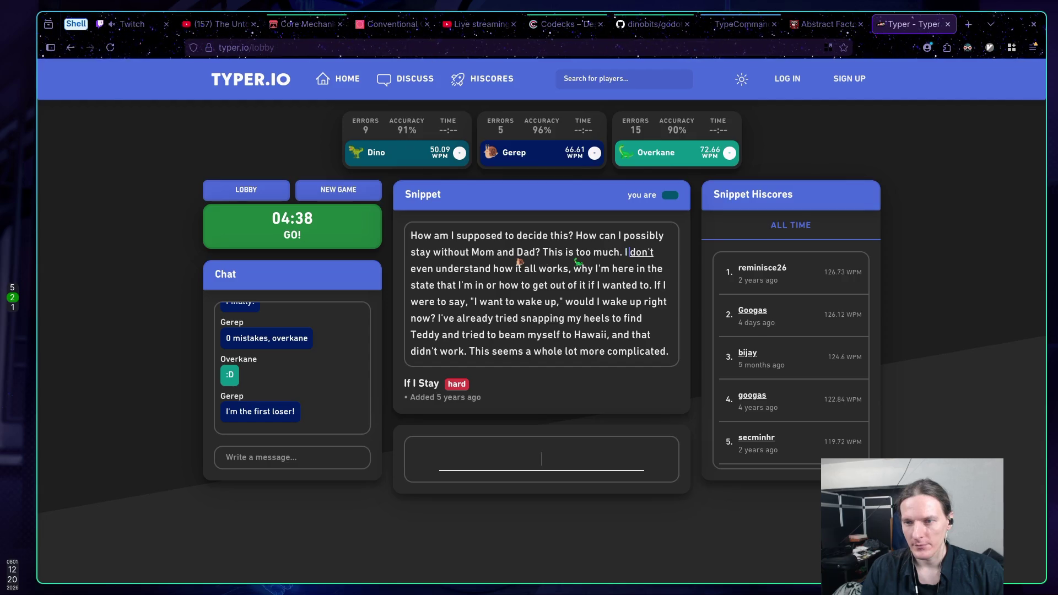
{"action": "type", "text": "ven unders"}
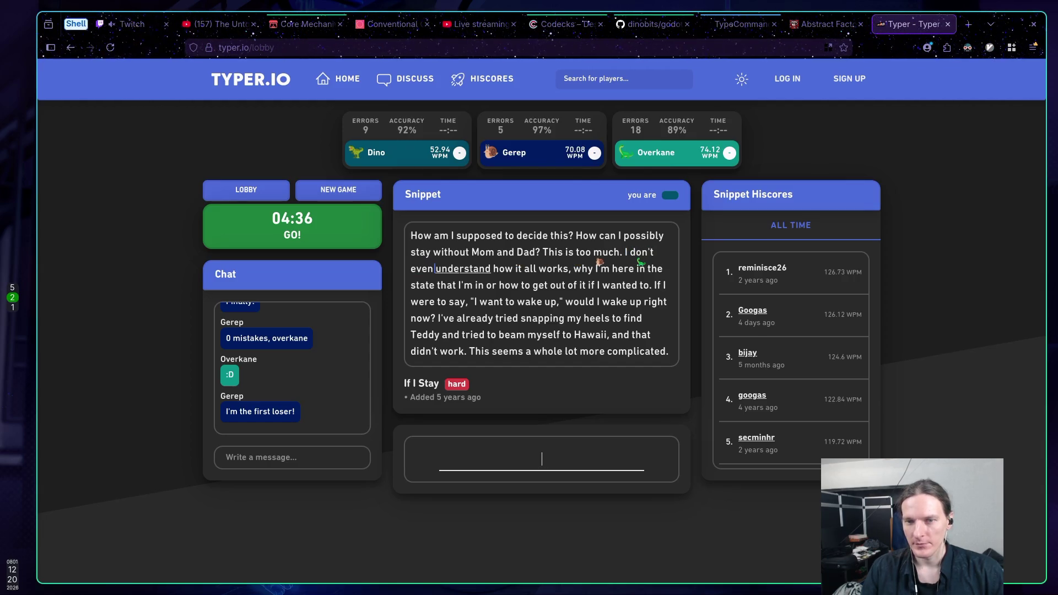
{"action": "type", "text": "tand how i"}
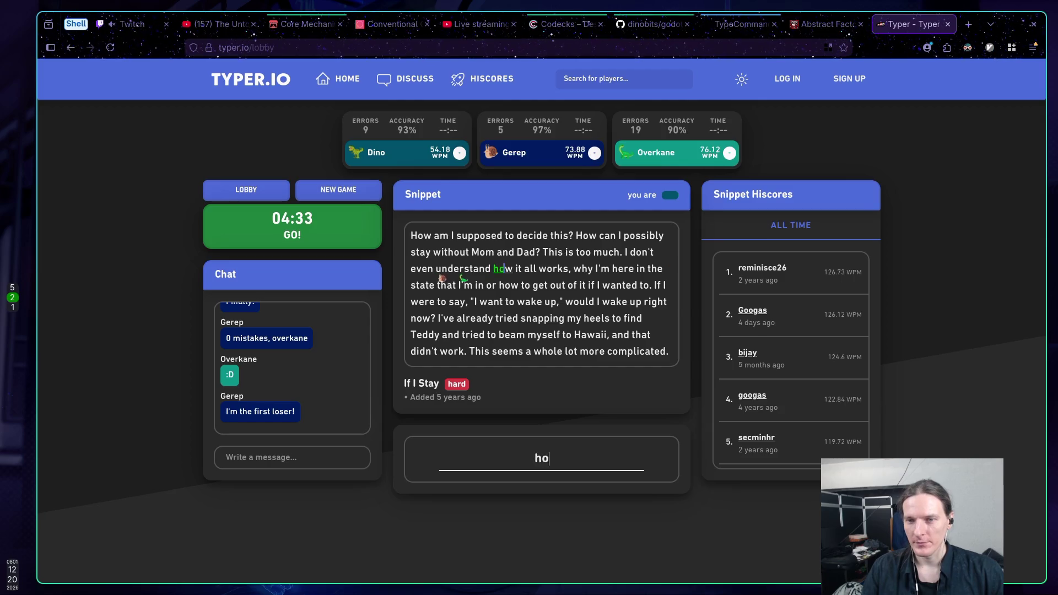
{"action": "type", "text": "ll wo"}
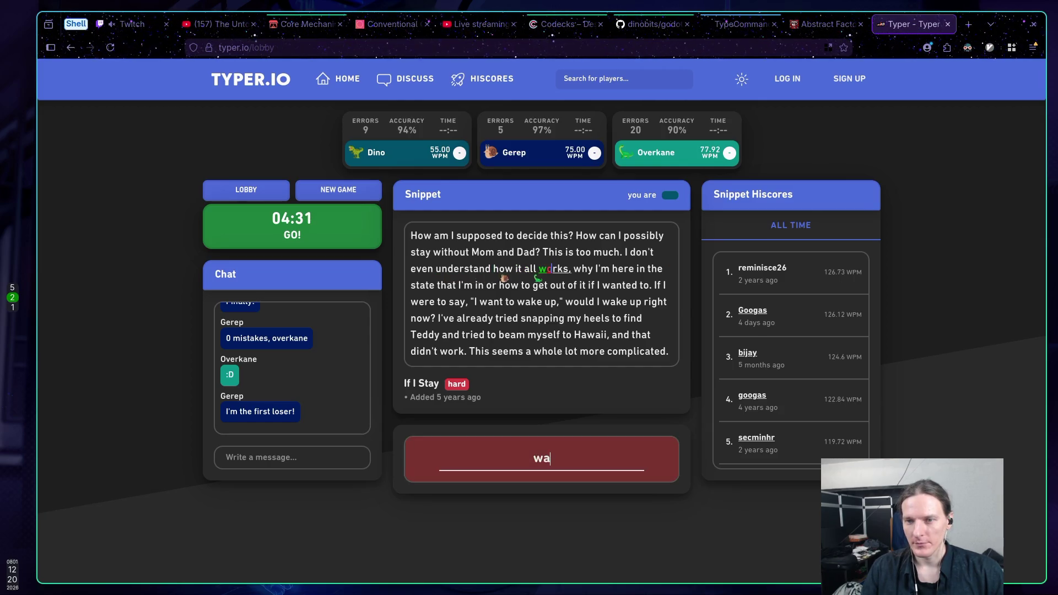
{"action": "type", "text": "s, why "}
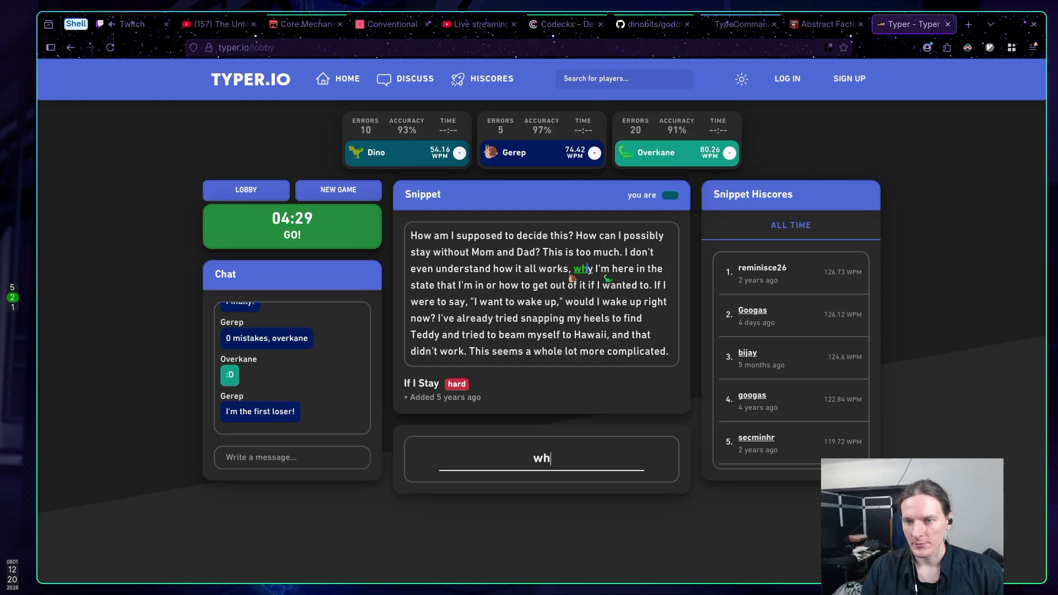
{"action": "type", "text": "I'm here in"}
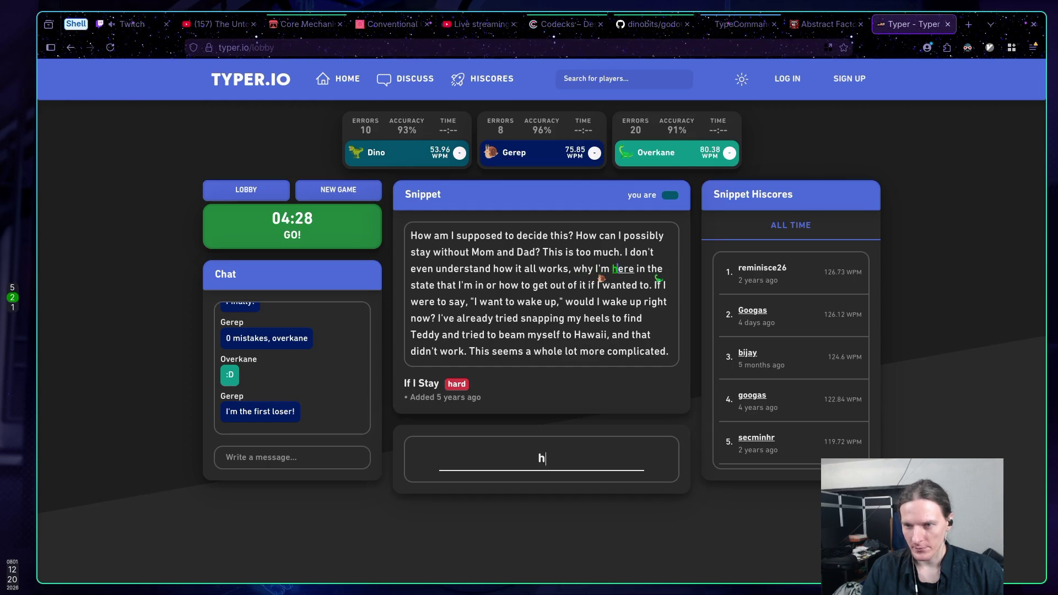
{"action": "type", "text": " the state tha"}
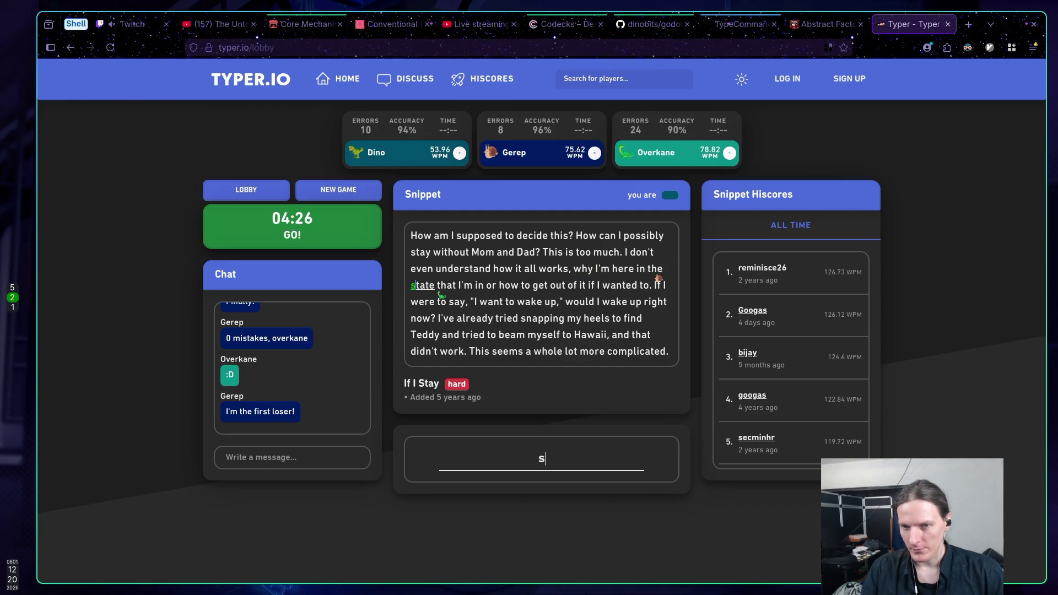
{"action": "type", "text": "t m r how to get "}
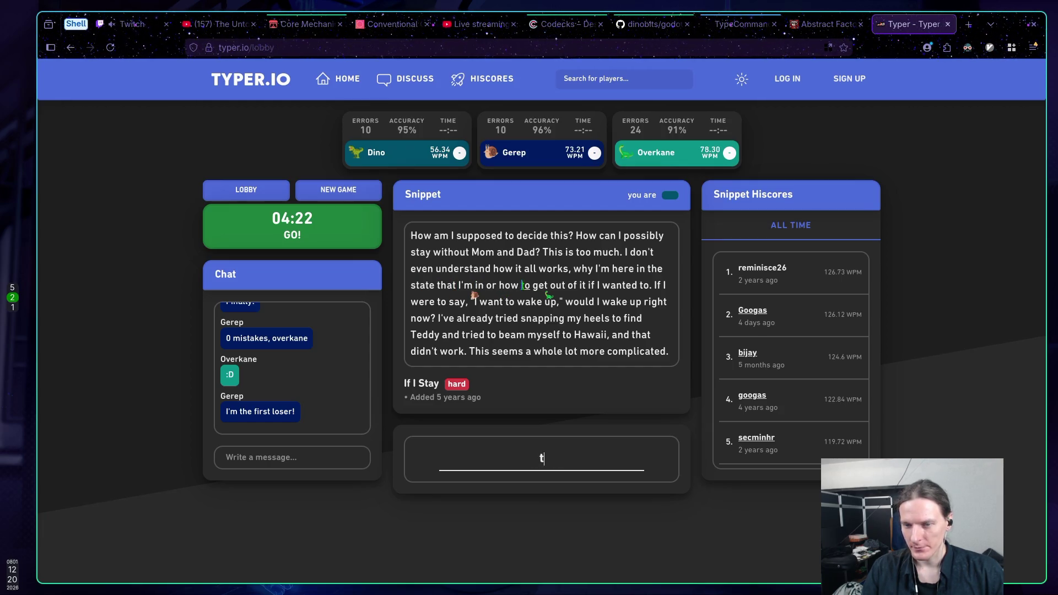
{"action": "type", "text": "o"}
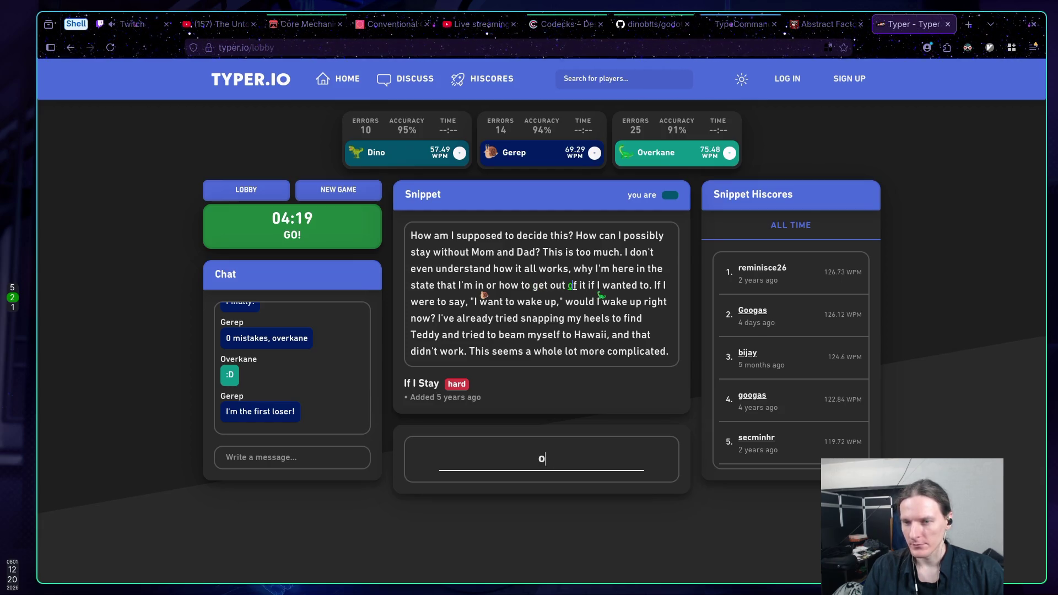
{"action": "type", "text": "ut of it if I wanted "}
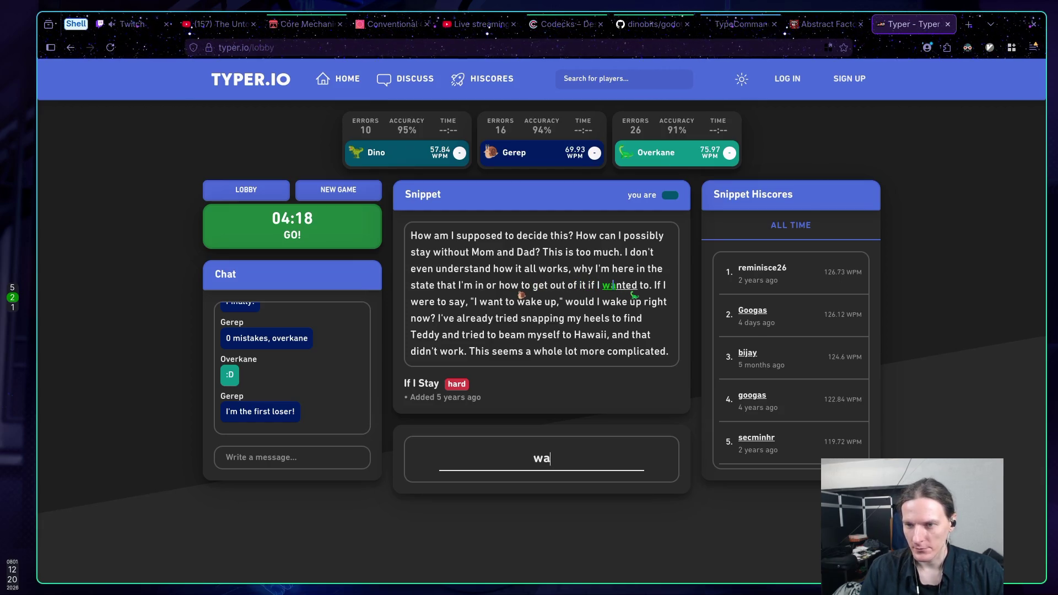
{"action": "type", "text": "to. If i"}
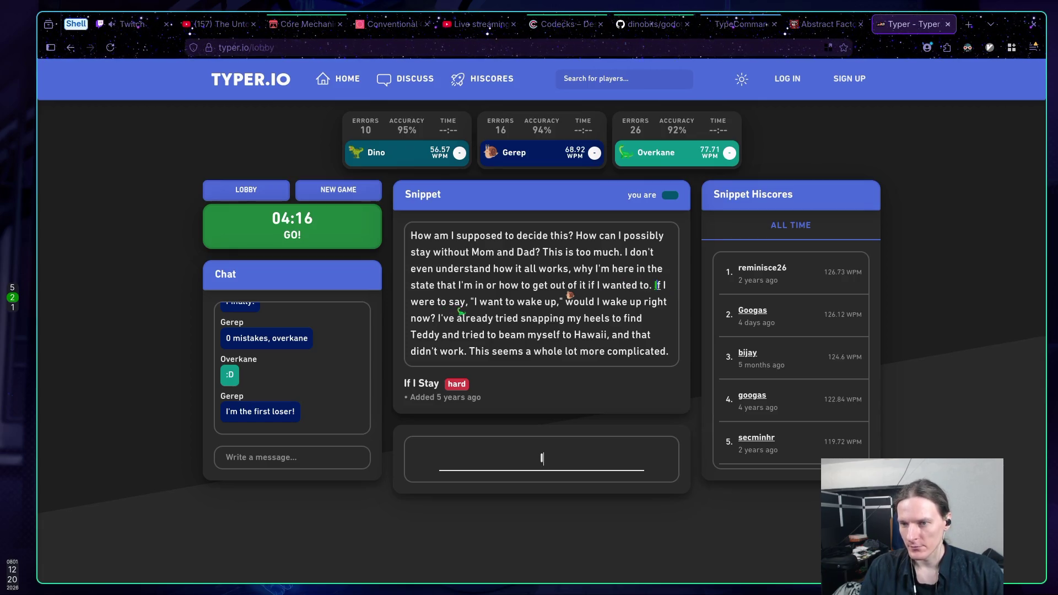
{"action": "key", "text": "BackSpace"}
{"action": "type", "text": "I e ay, \""}
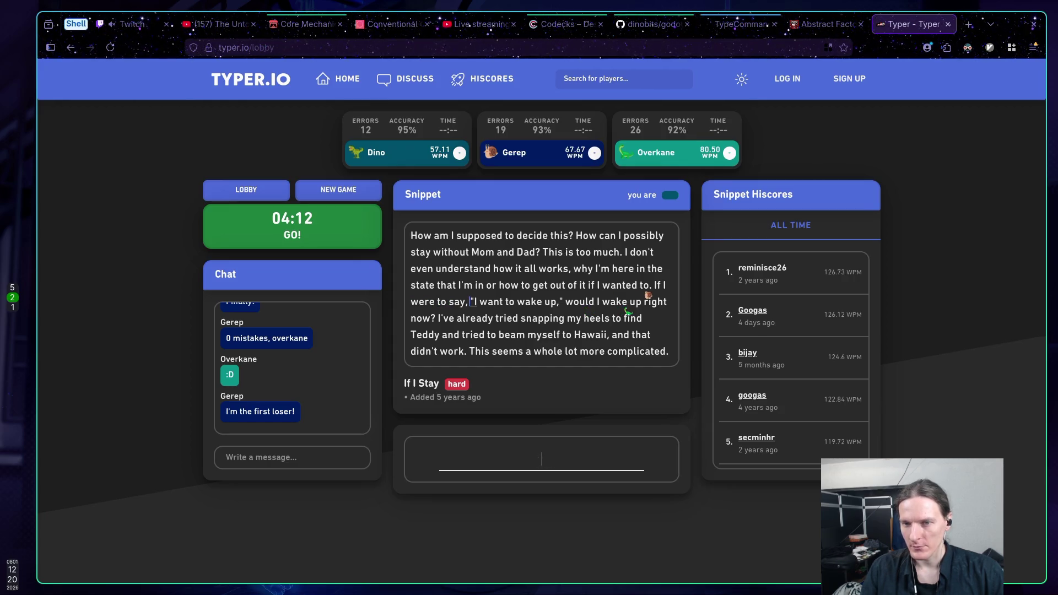
{"action": "type", "text": " want to wak"}
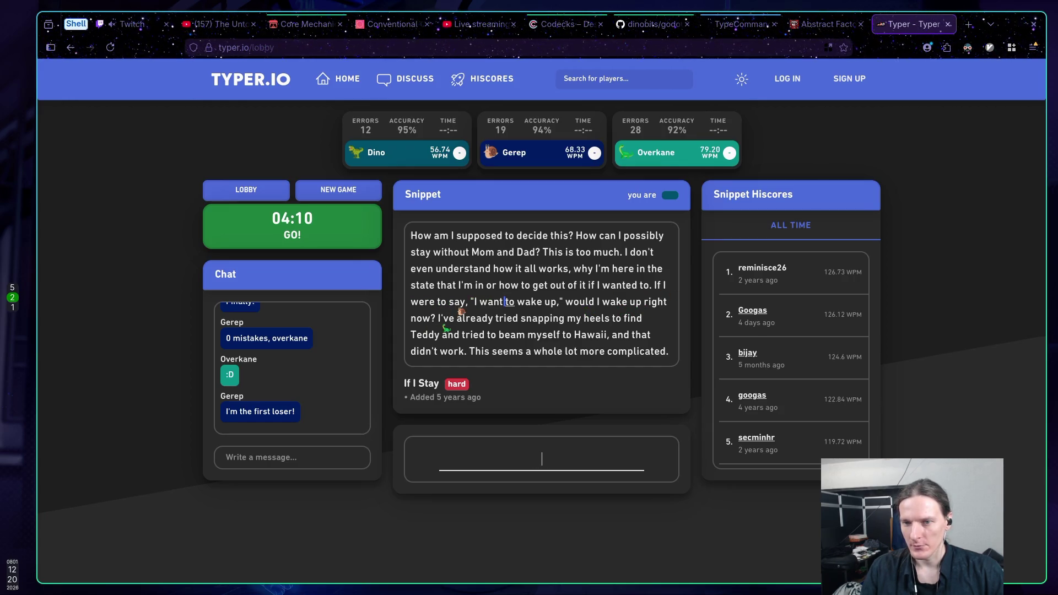
{"action": "type", "text": "e y"}
Type the rest of If I Stay through 'complicated.', fixing typos, to finish third at 54.64 WPM
{"action": "key", "text": "BackSpace"}
{"action": "type", "text": "."}
{"action": "key", "text": "BackSpace"}
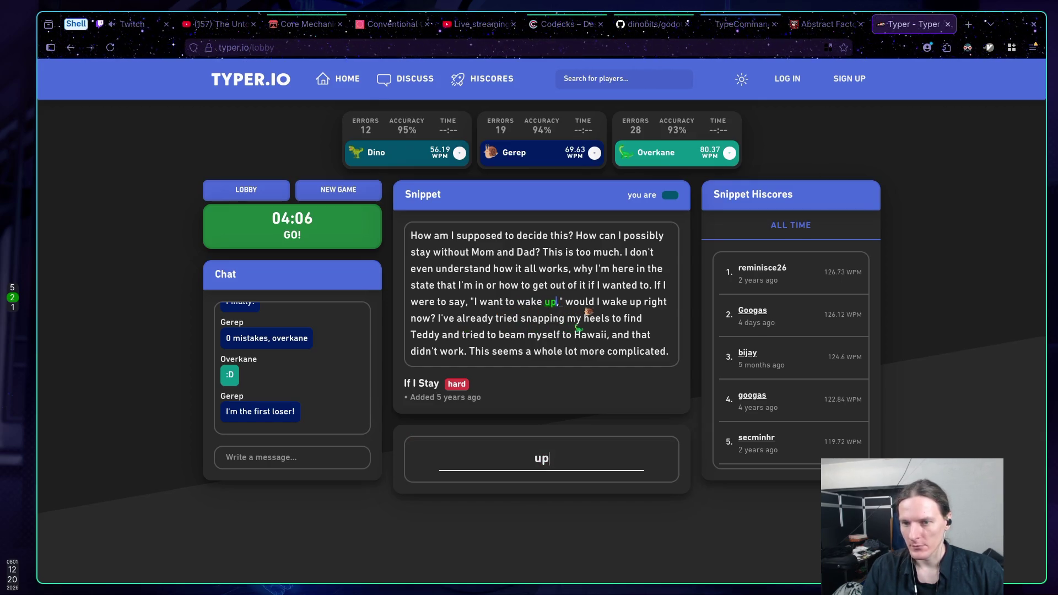
{"action": "type", "text": "m"}
{"action": "key", "text": "BackSpace"}
{"action": "type", "text": ", "}
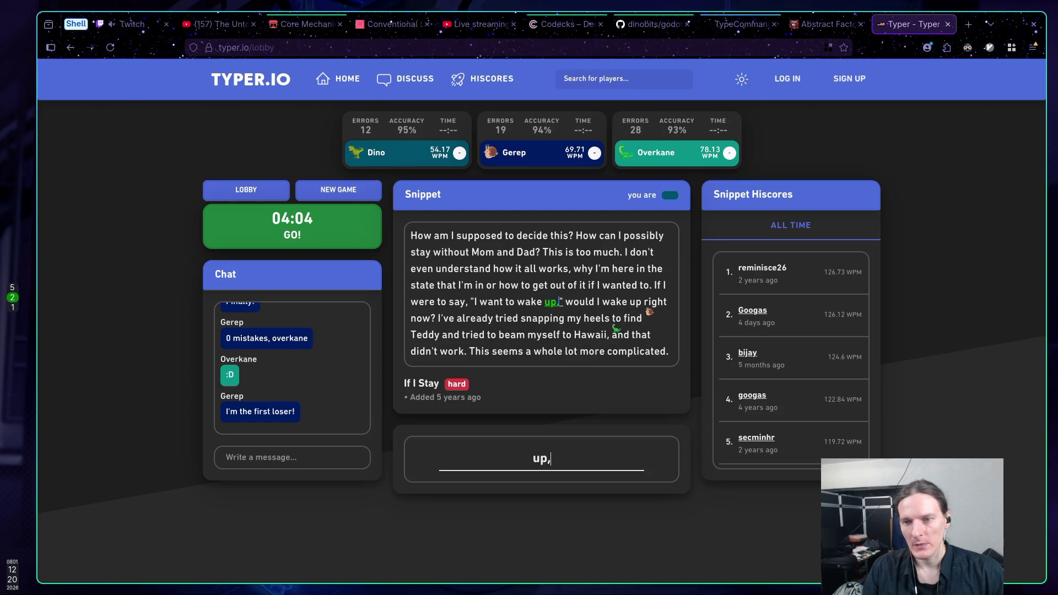
{"action": "type", "text": "d I "}
{"action": "type", "text": "e "}
{"action": "type", "text": " r"}
{"action": "type", "text": "t now? "}
{"action": "type", "text": "I've alread"}
{"action": "type", "text": "y t"}
{"action": "type", "text": "d "}
{"action": "type", "text": "napping m"}
{"action": "type", "text": "y he"}
{"action": "type", "text": "s "}
{"action": "type", "text": "find Teddy"}
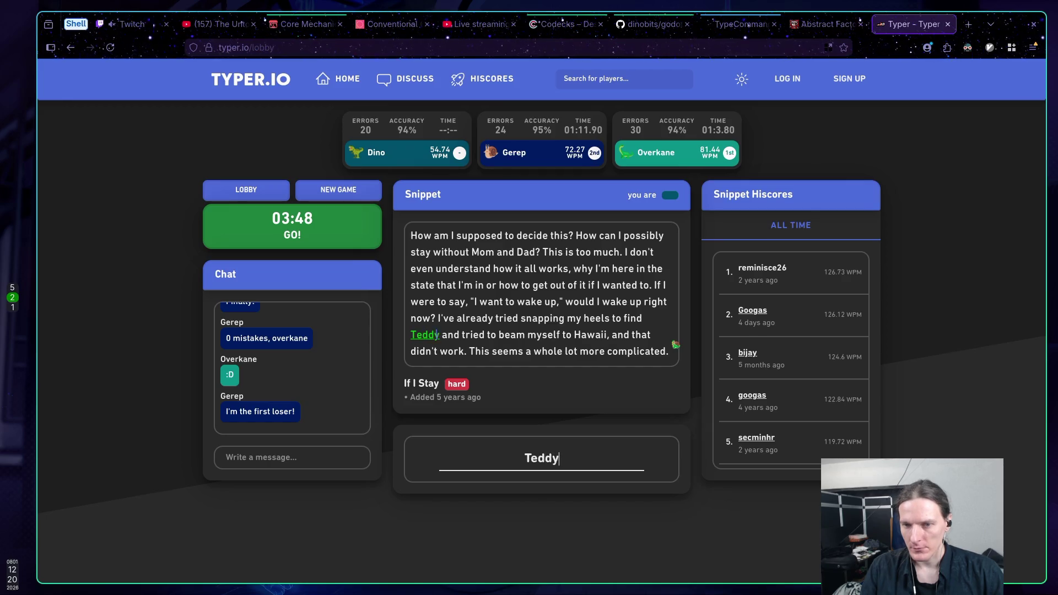
{"action": "type", "text": "  ted eam m"}
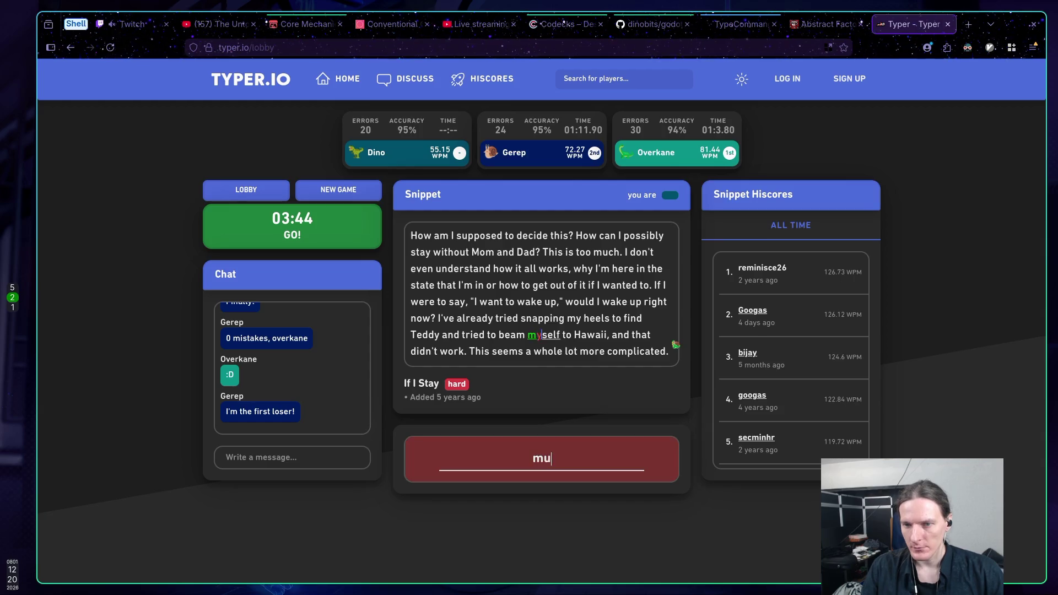
{"action": "type", "text": "yself to "}
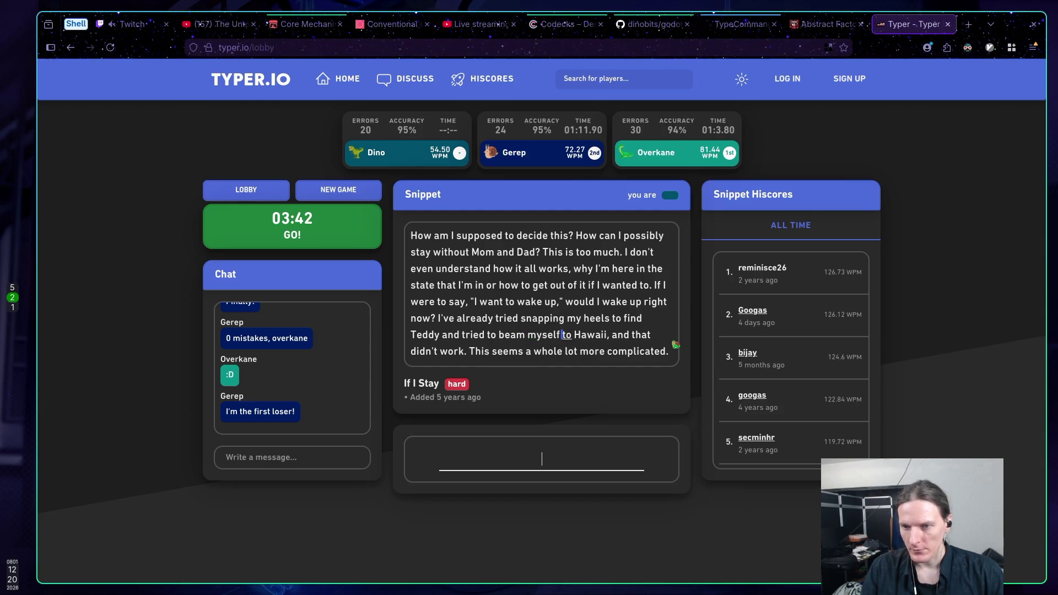
{"action": "type", "text": "wai"}
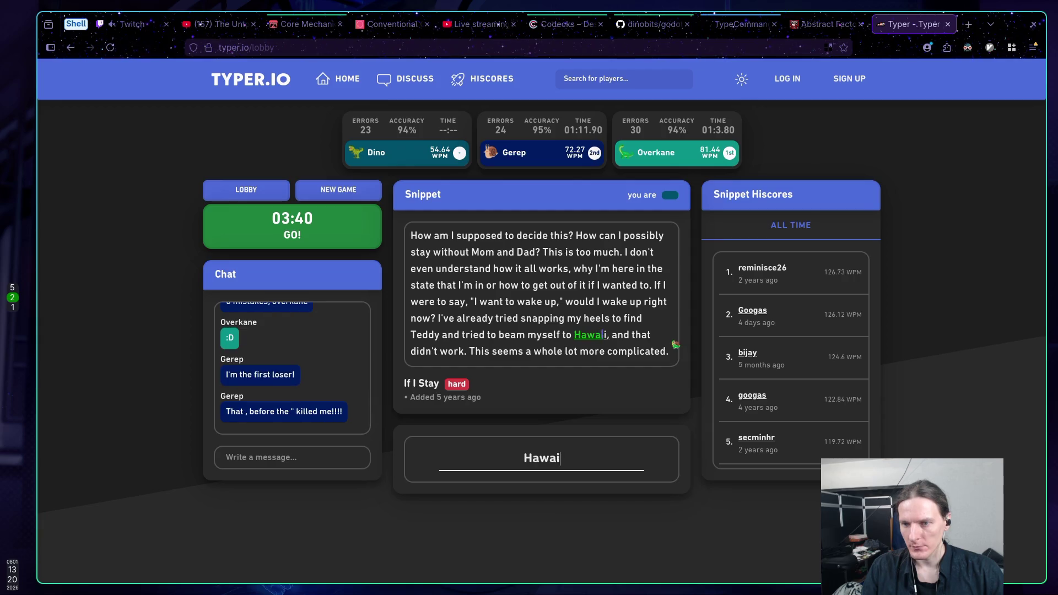
{"action": "type", "text": "i, d that did't k. The"}
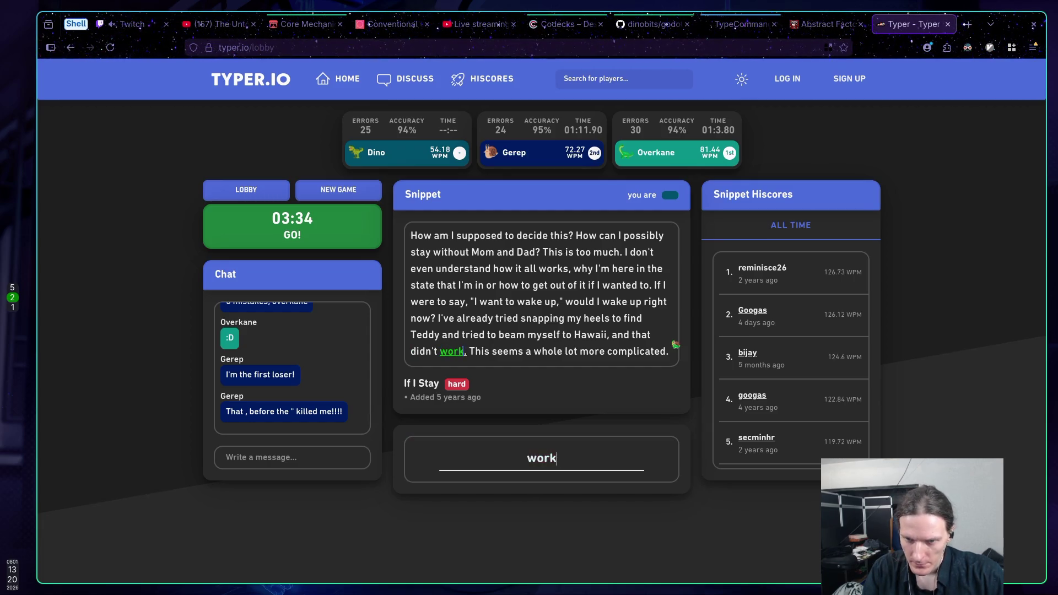
{"action": "key", "text": "BackSpace"}
{"action": "type", "text": "is seems a"}
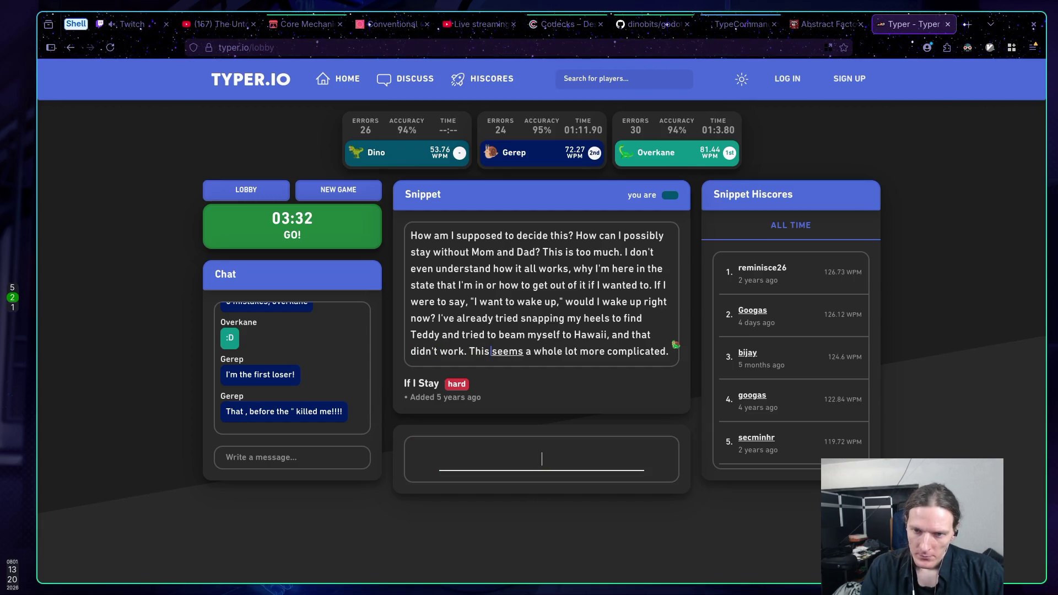
{"action": "type", "text": " whole"}
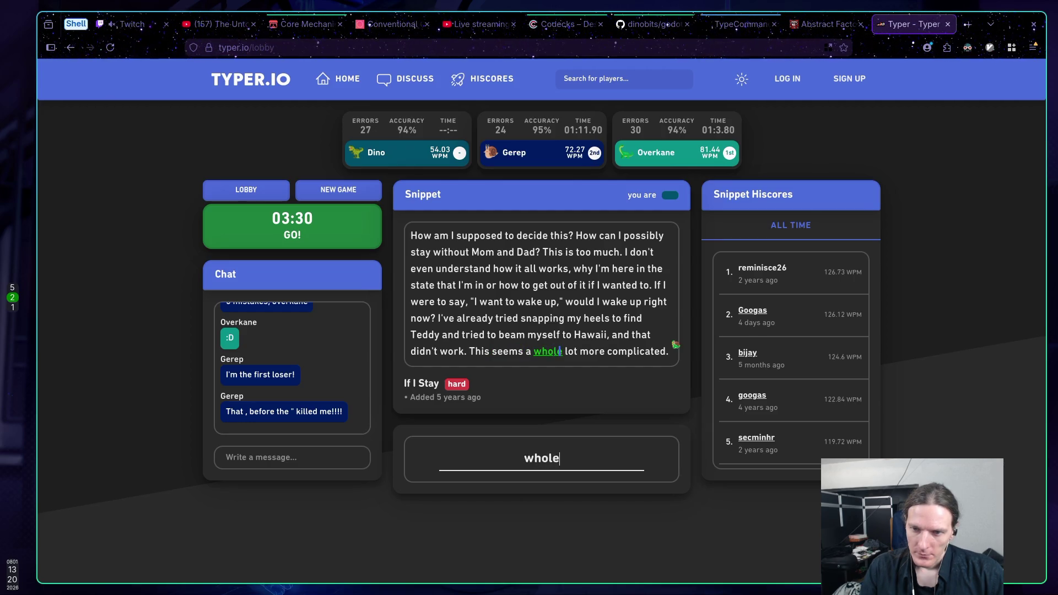
{"action": "type", "text": " lot more compo"}
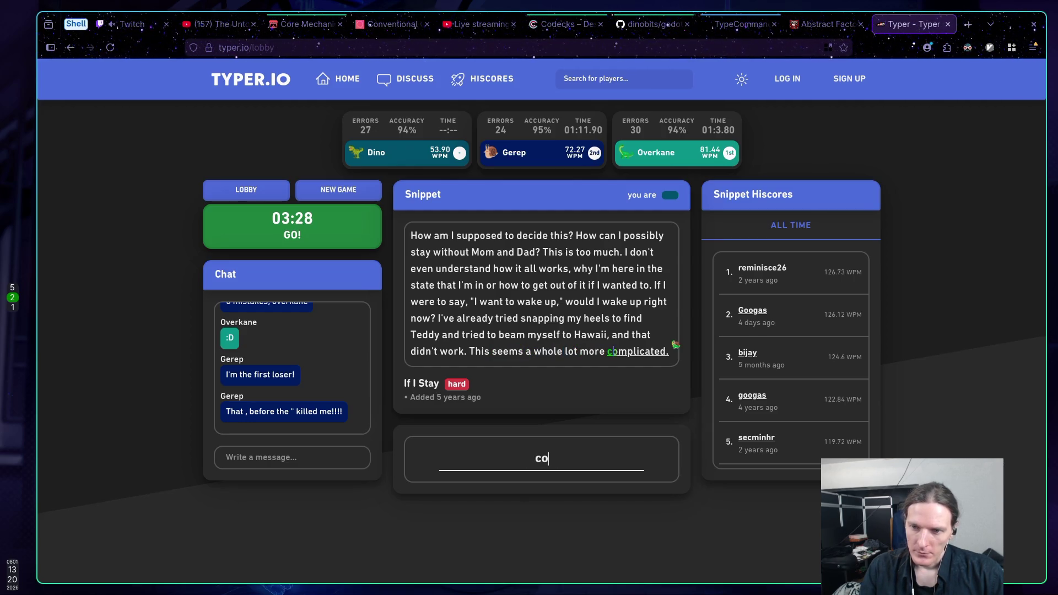
{"action": "key", "text": "BackSpace"}
{"action": "type", "text": "licated."}
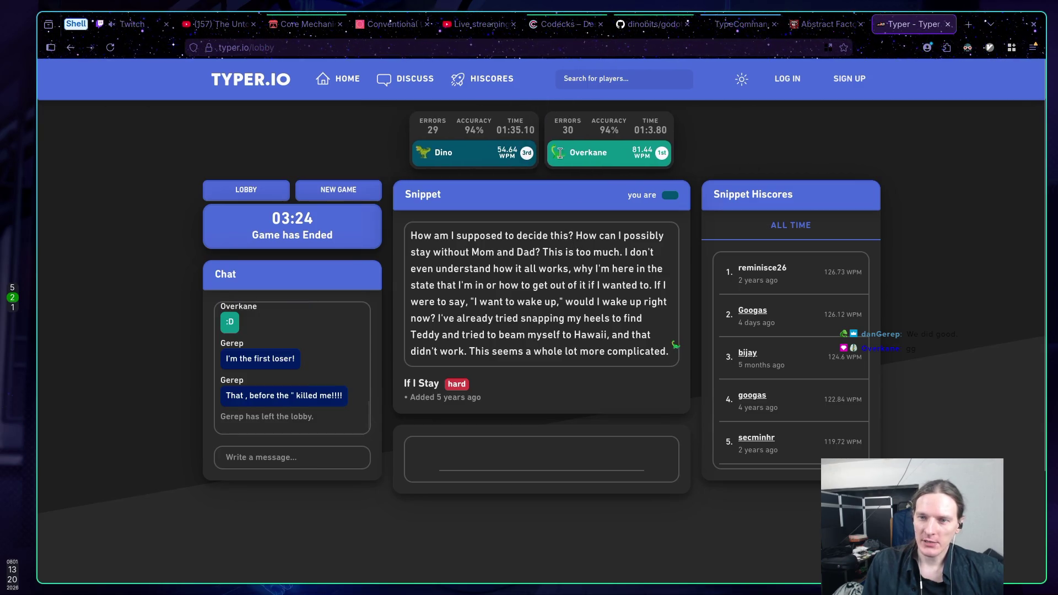
Close the finished Typer.io race tab
{"action": "middle_click", "coordinate": [914, 31]}
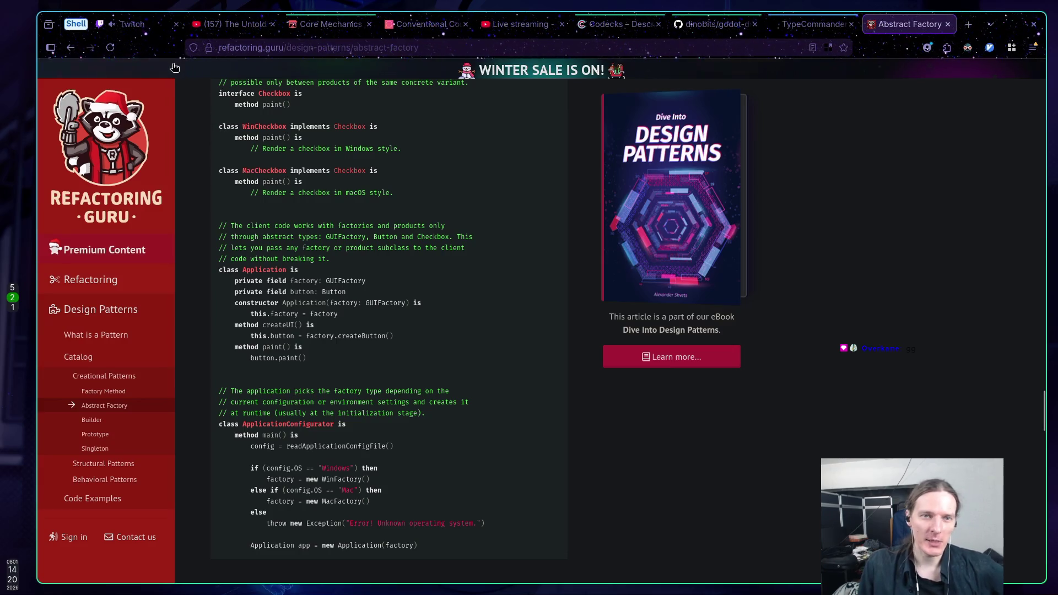
Switch to the TypeCommander ChatGPT conversation tab
{"action": "mouse_move", "coordinate": [147, 25]}
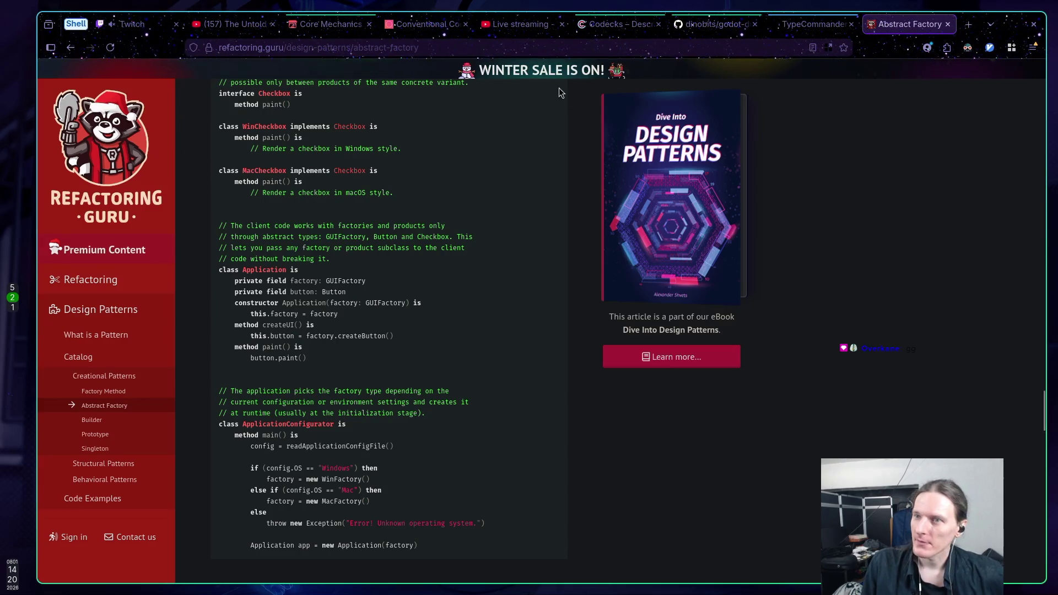
{"action": "left_click", "coordinate": [796, 24]}
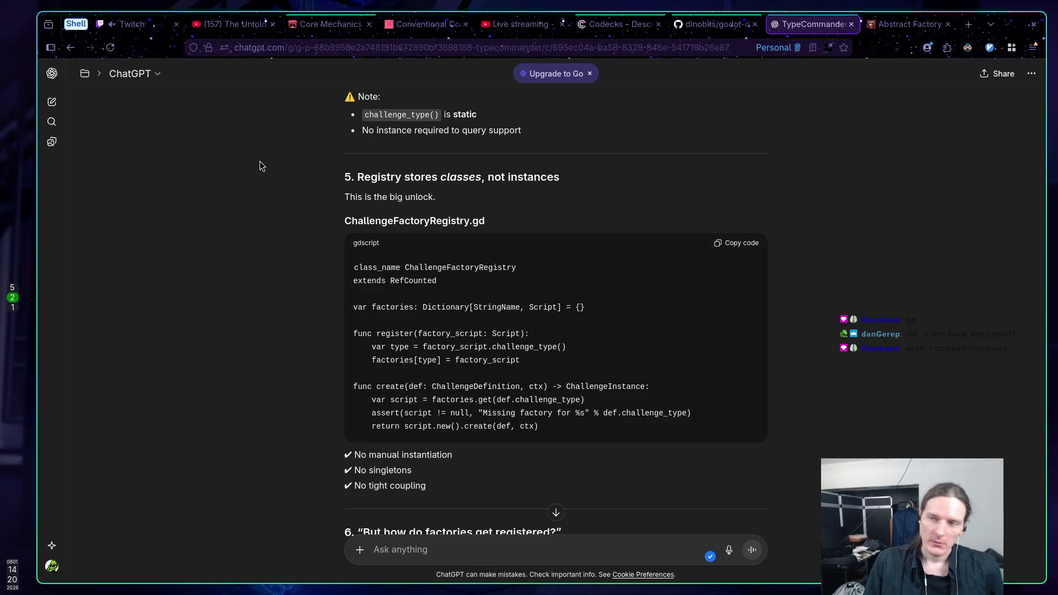
Return to the Abstract Factory article, then open a new browser tab
{"action": "left_click", "coordinate": [909, 24]}
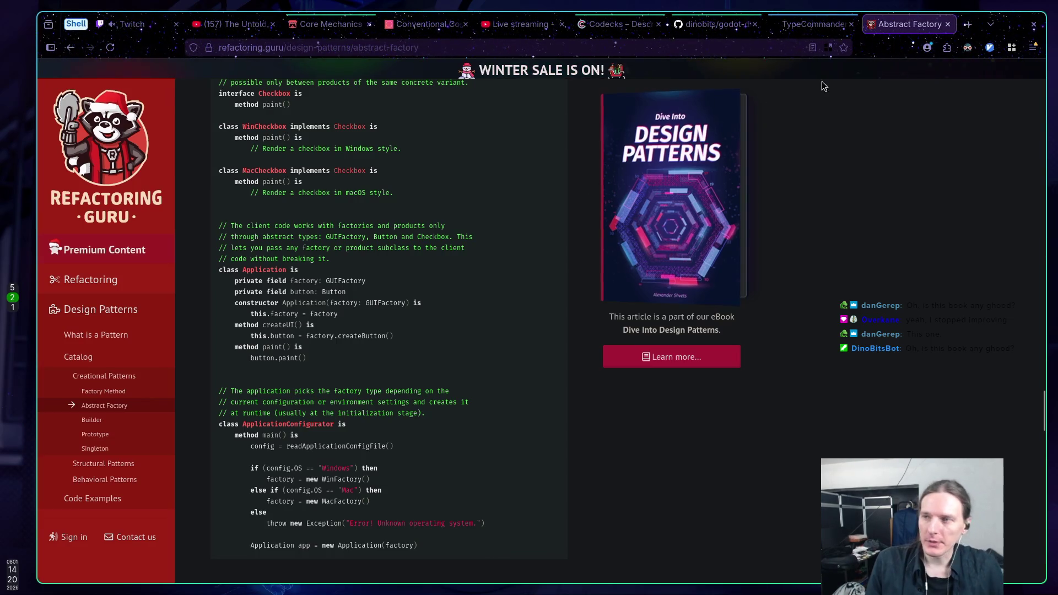
{"action": "left_click", "coordinate": [962, 31]}
Search 'clean code' by Robert C. Martin and open the author's Amazon store page
{"action": "type", "text": "clean code"}
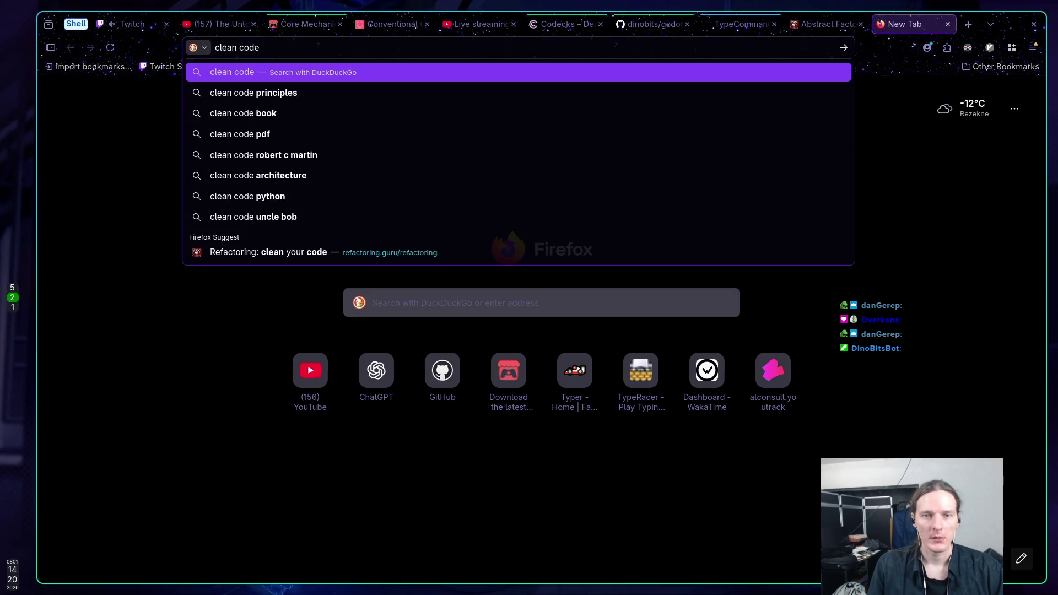
{"action": "key", "text": "Down"}
{"action": "key", "text": "Down"}
{"action": "key", "text": "Down"}
{"action": "key", "text": "Return"}
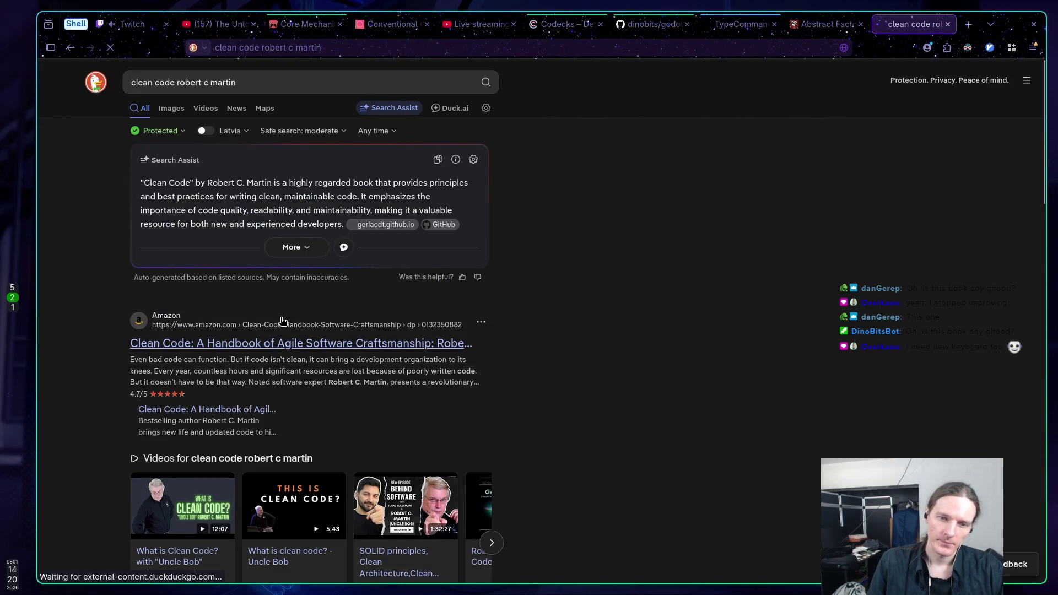
{"action": "left_click", "coordinate": [259, 345]}
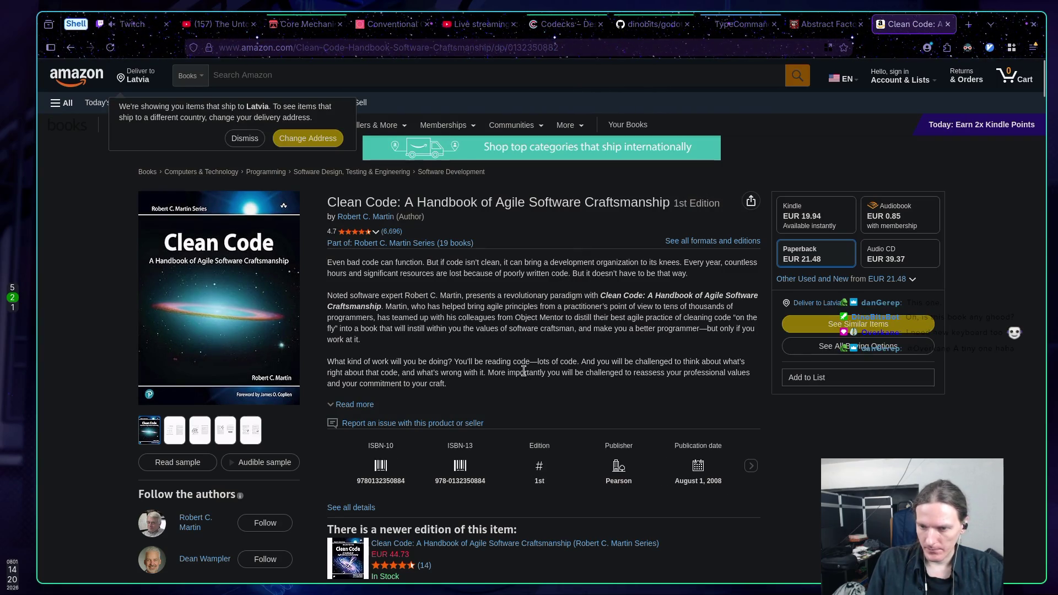
{"action": "scroll", "coordinate": [531, 362], "scroll_direction": "down", "scroll_amount": 3}
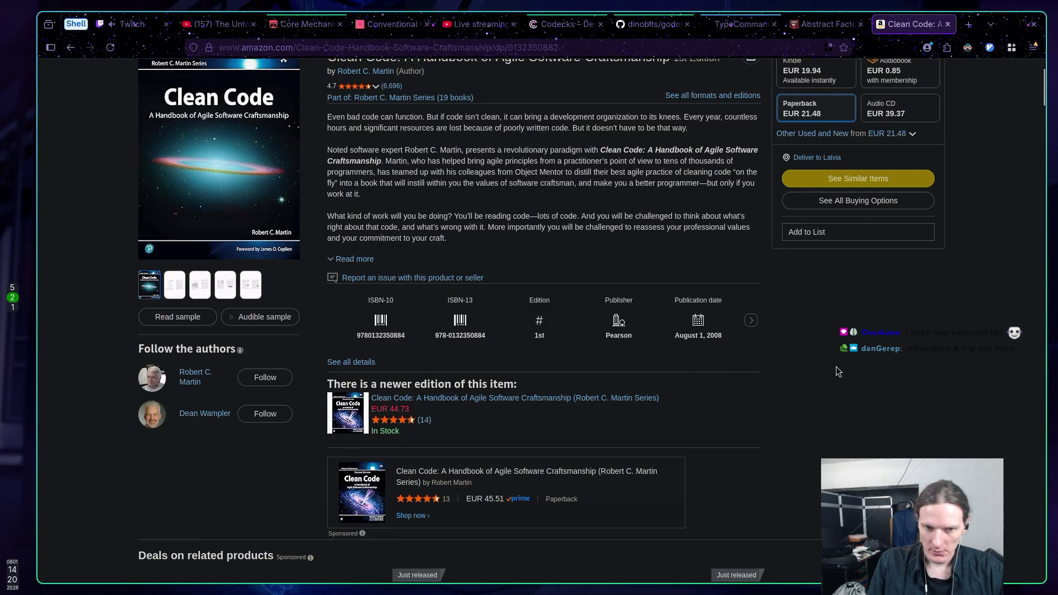
{"action": "left_click", "coordinate": [194, 378]}
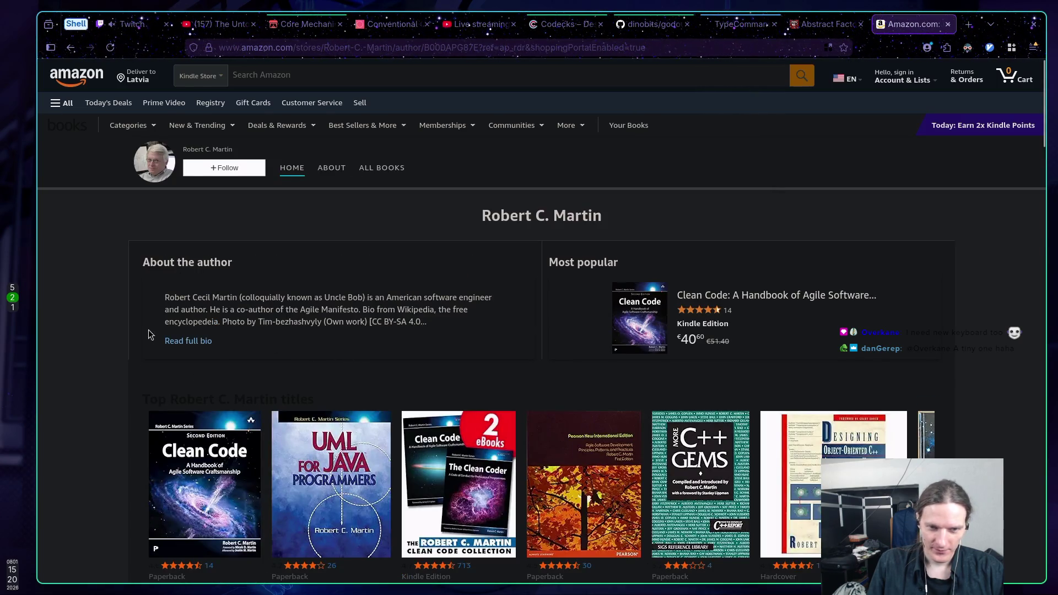
Browse the author's Books grid on Amazon, then return to the Abstract Factory article
{"action": "scroll", "coordinate": [120, 324], "scroll_direction": "down", "scroll_amount": 3}
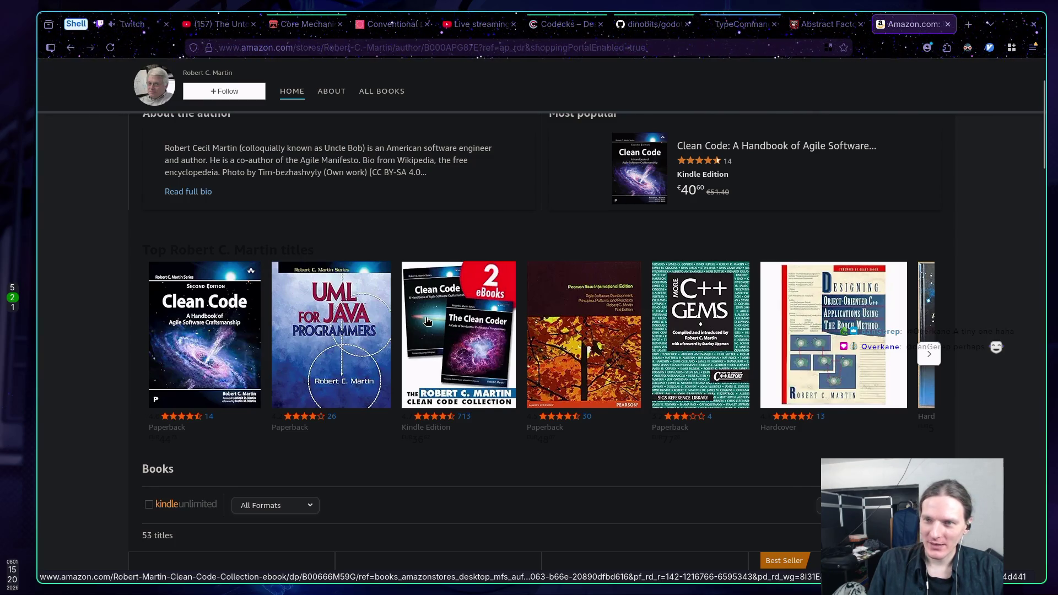
{"action": "scroll", "coordinate": [428, 325], "scroll_direction": "up", "scroll_amount": 3}
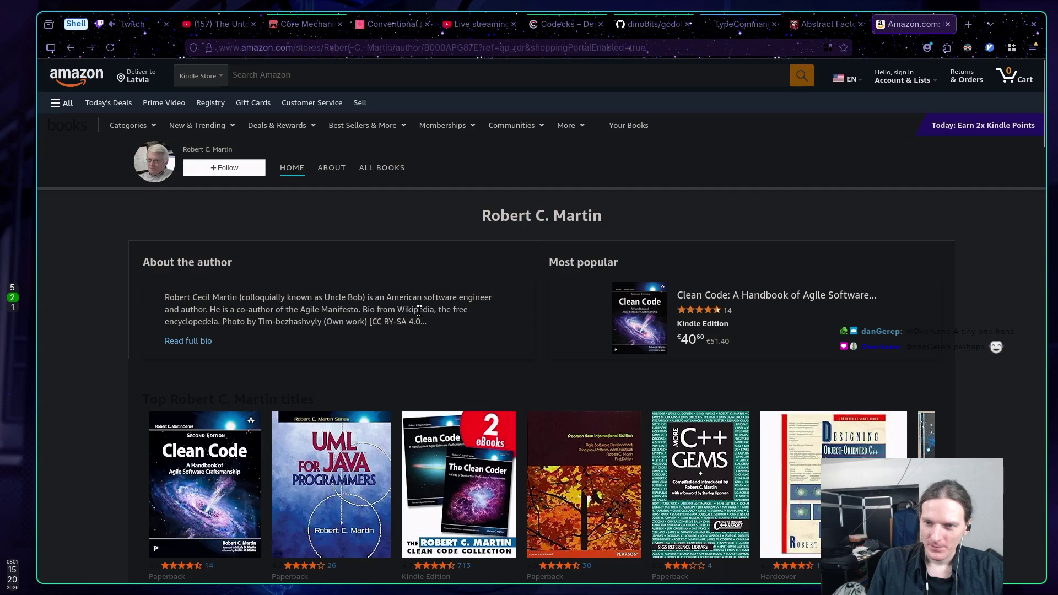
{"action": "scroll", "coordinate": [420, 311], "scroll_direction": "down", "scroll_amount": 10}
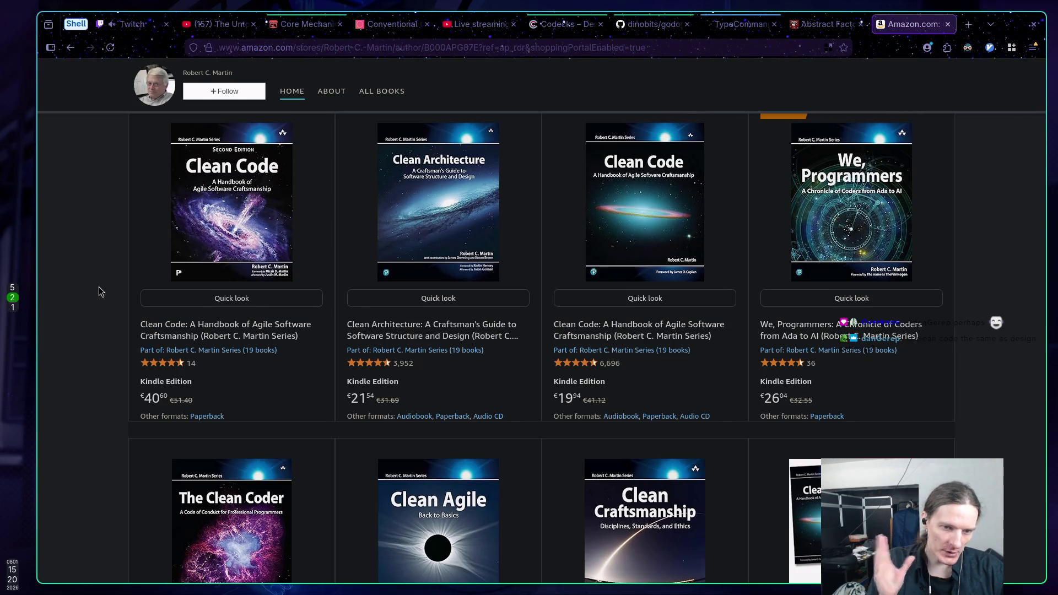
{"action": "scroll", "coordinate": [99, 294], "scroll_direction": "down", "scroll_amount": 3}
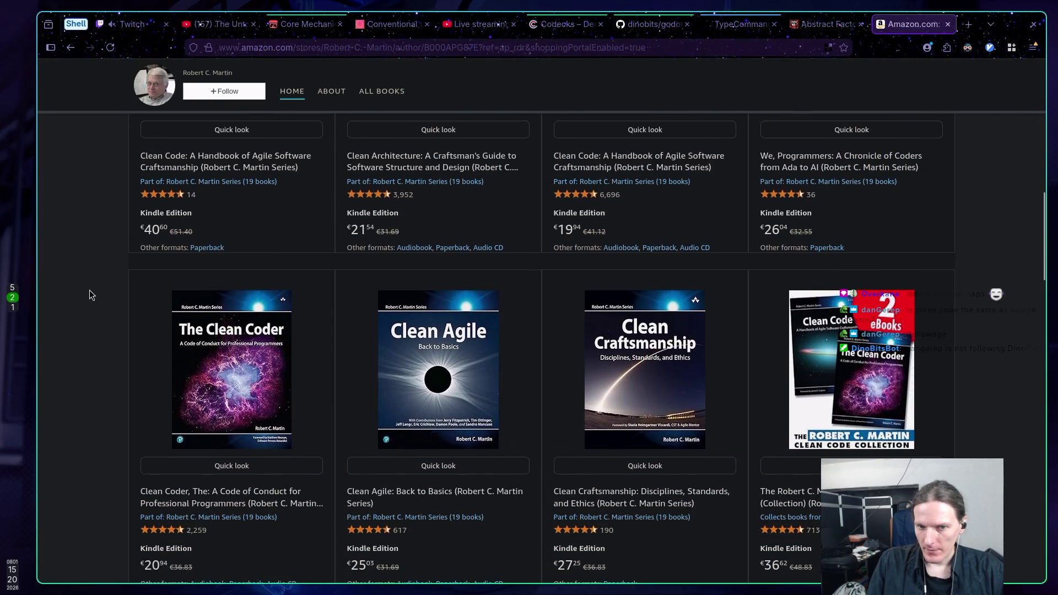
{"action": "scroll", "coordinate": [89, 292], "scroll_direction": "down", "scroll_amount": 3}
{"action": "scroll", "coordinate": [89, 292], "scroll_direction": "up", "scroll_amount": 7}
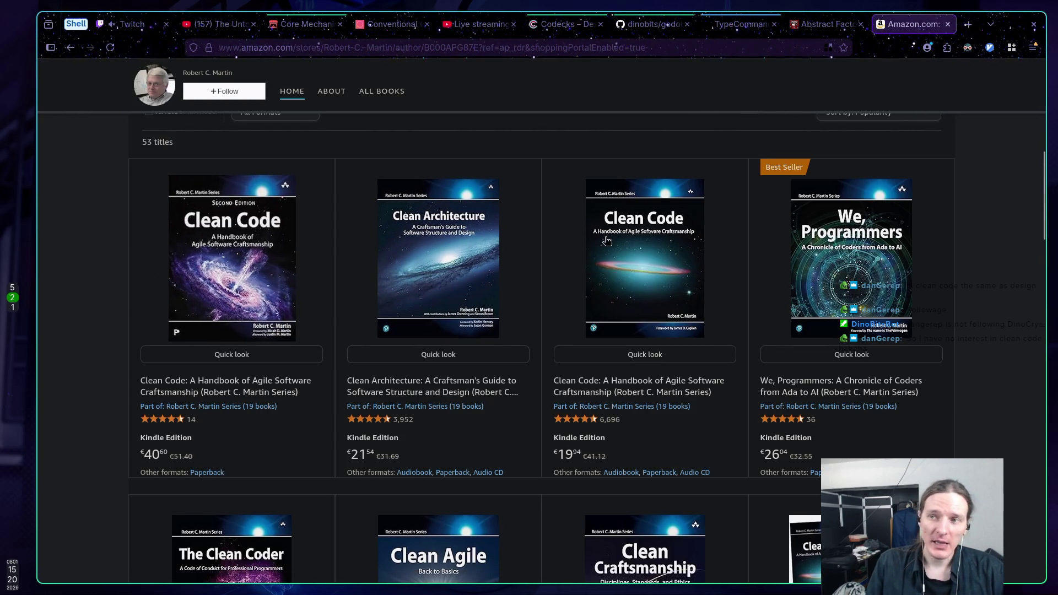
{"action": "left_click", "coordinate": [807, 24]}
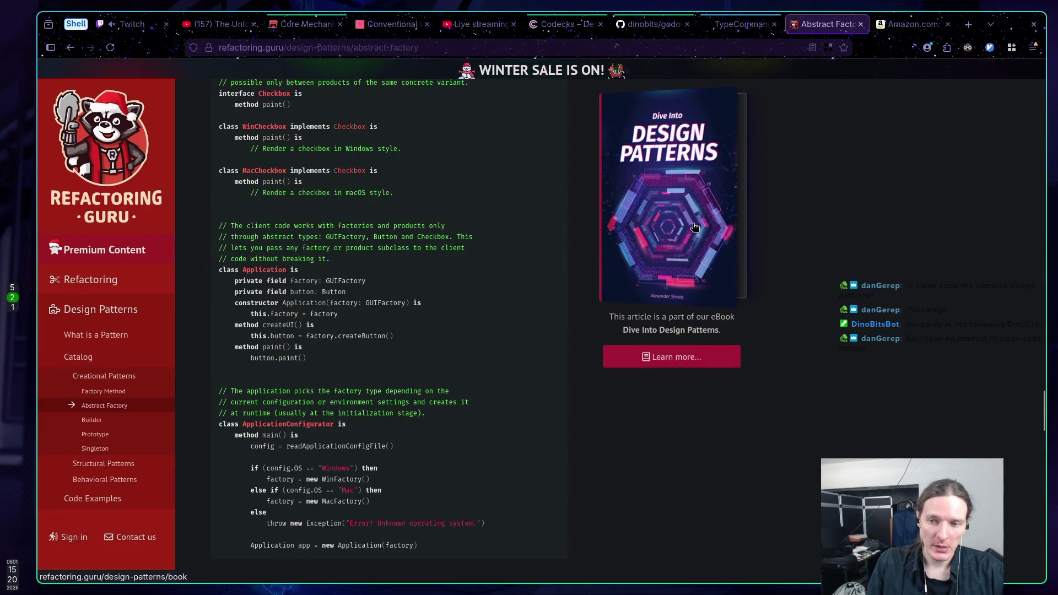
Open the Dive Into Design Patterns page, then navigate to the Game Programming Patterns site
{"action": "left_click", "coordinate": [688, 358]}
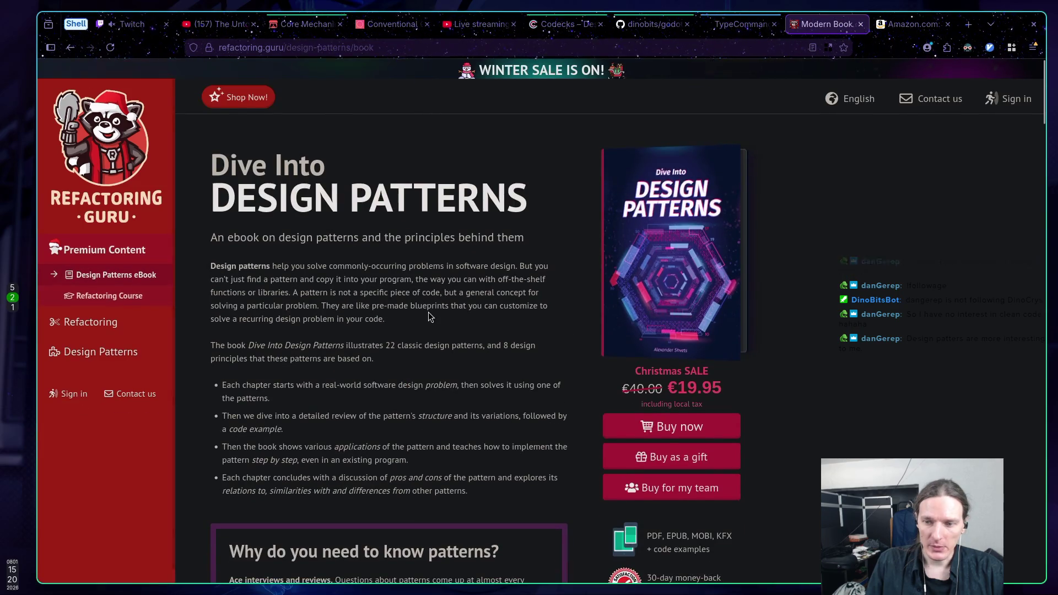
{"action": "scroll", "coordinate": [429, 317], "scroll_direction": "down", "scroll_amount": 2}
{"action": "scroll", "coordinate": [428, 307], "scroll_direction": "up", "scroll_amount": 3}
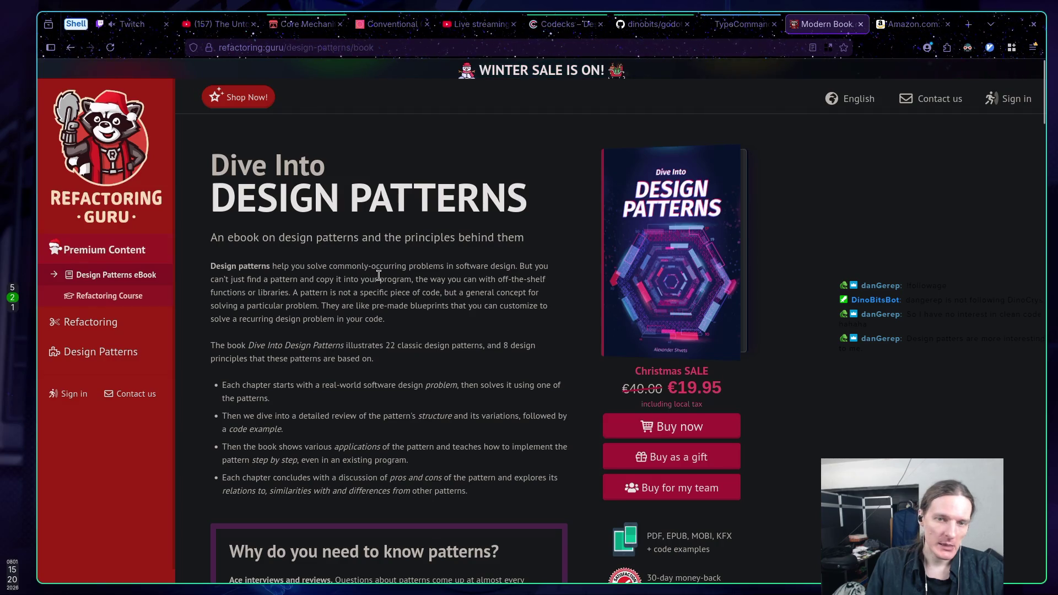
{"action": "left_click", "coordinate": [403, 51]}
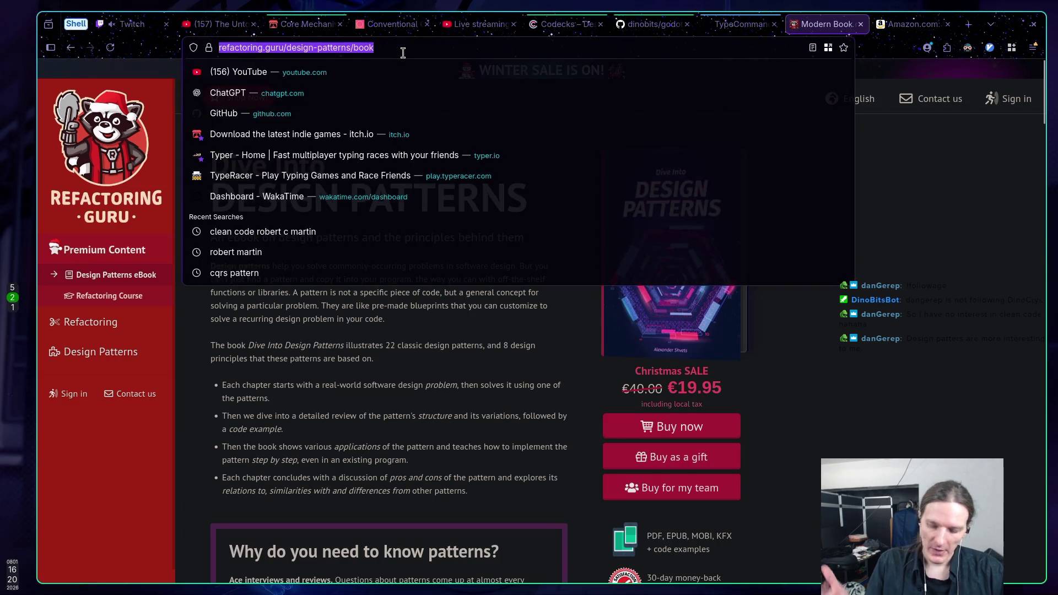
{"action": "type", "text": "c"}
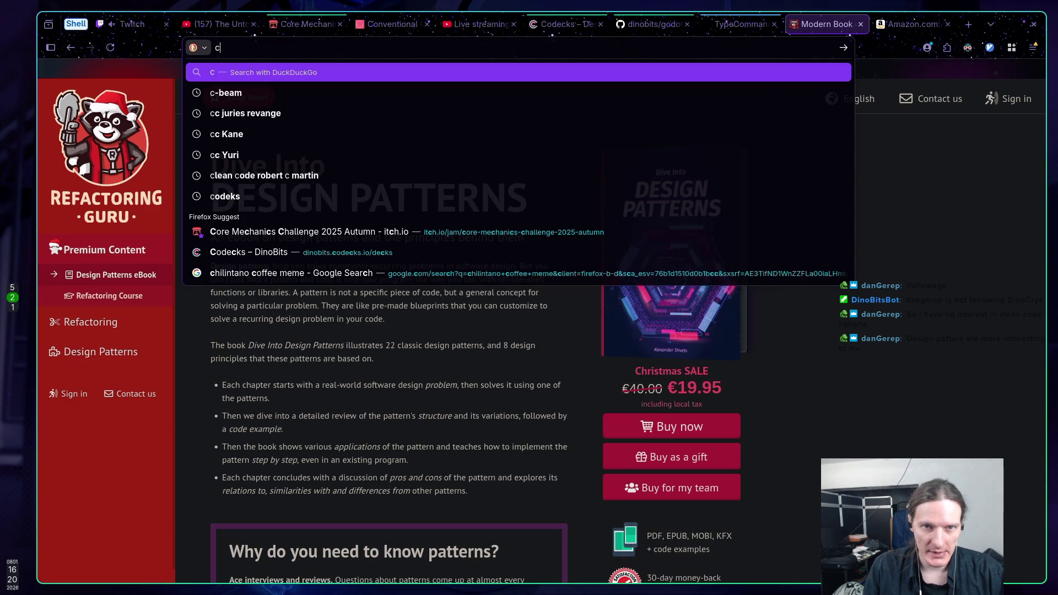
{"action": "key", "text": "BackSpace"}
{"action": "type", "text": "gamede"}
{"action": "key", "text": "BackSpace"}
{"action": "key", "text": "BackSpace"}
{"action": "key", "text": "BackSpace"}
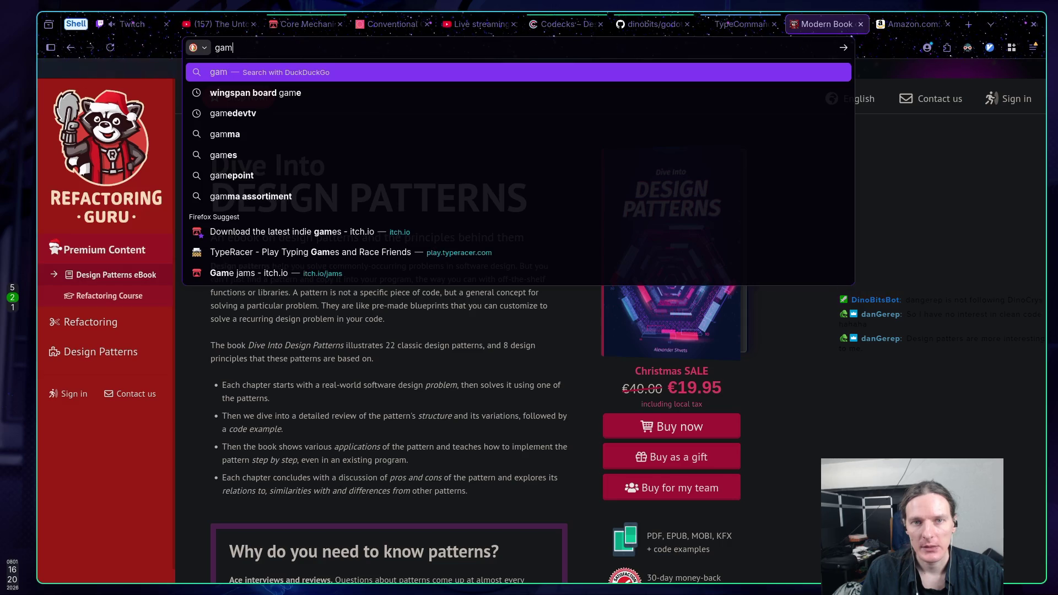
{"action": "type", "text": "eprogrammingpatterns.com"}
{"action": "key", "text": "Return"}
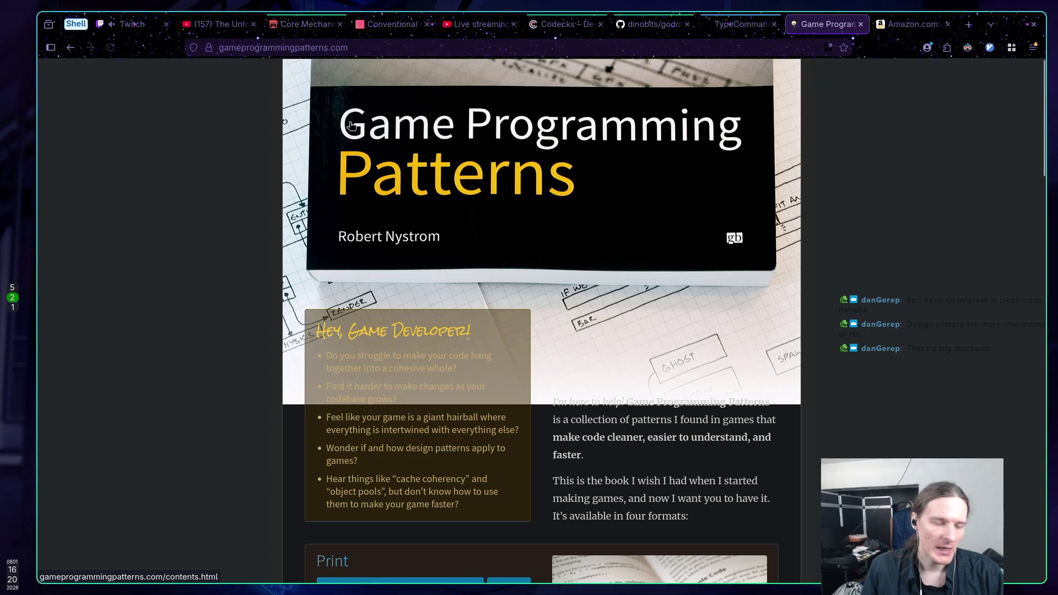
Copy the gameprogrammingpatterns.com address and paste it into the Twitch chat box
{"action": "scroll", "coordinate": [410, 209], "scroll_direction": "down", "scroll_amount": 5}
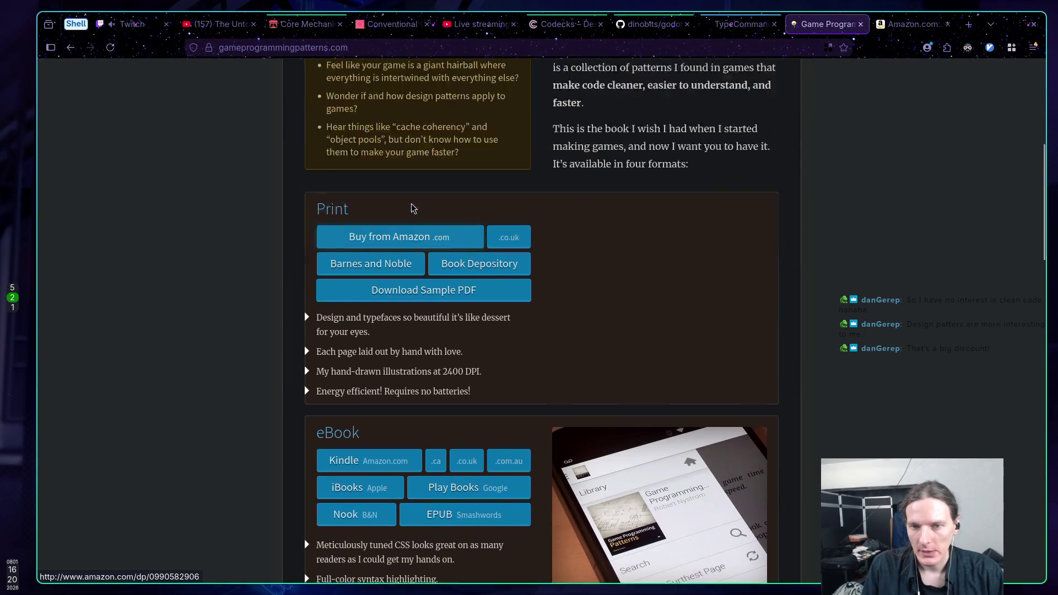
{"action": "scroll", "coordinate": [406, 200], "scroll_direction": "up", "scroll_amount": 5}
{"action": "left_click", "coordinate": [364, 47]}
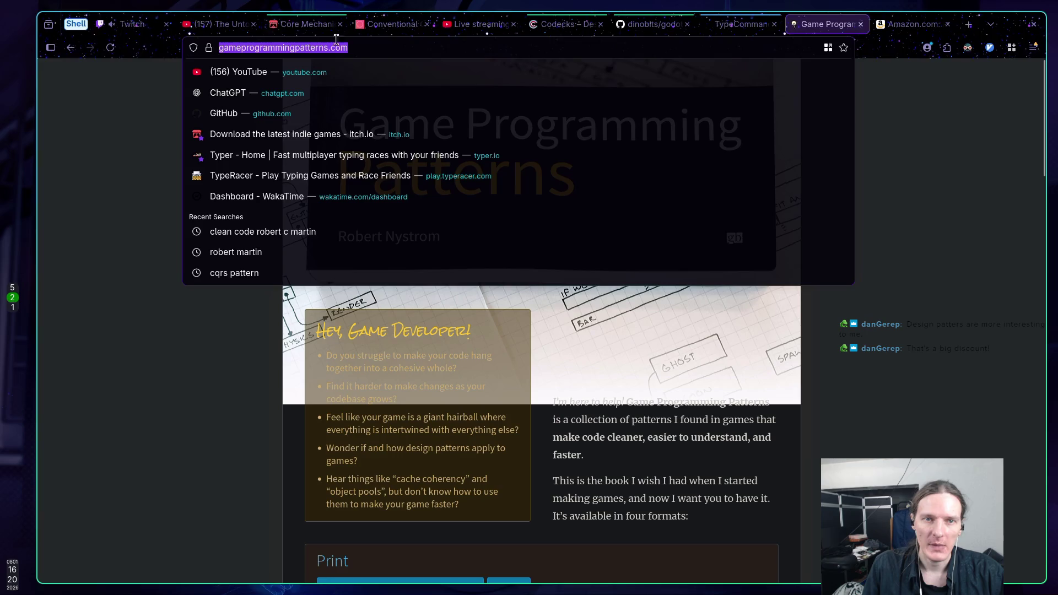
{"action": "key", "text": "alt+1"}
{"action": "type", "text": "https://gameprogrammingpatterns.com/"}
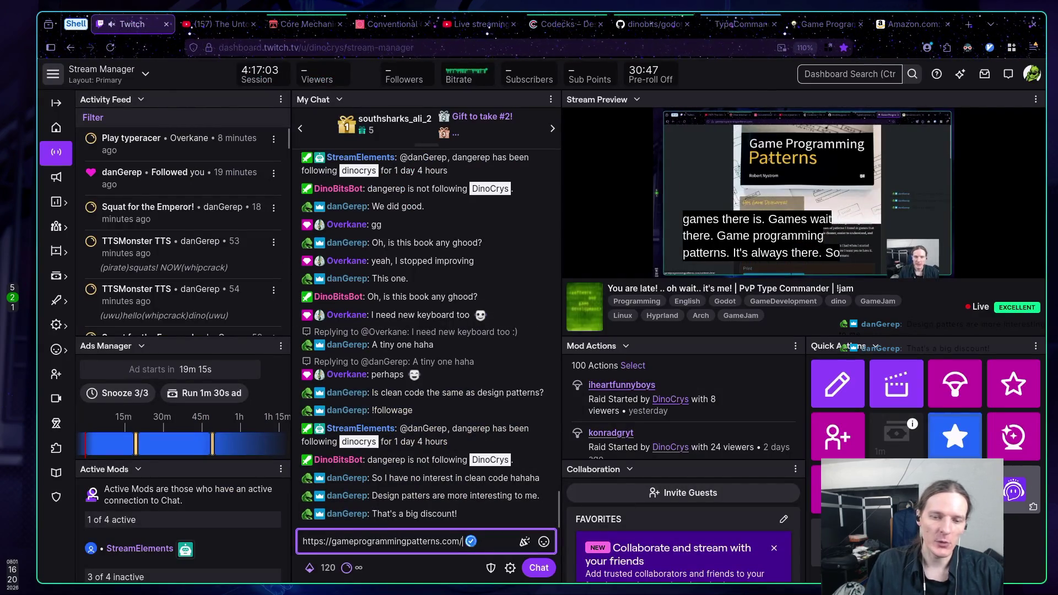
Post the gameprogrammingpatterns.com link in Twitch chat, then move to the Astroneer documentary YouTube tab
{"action": "key", "text": "Return"}
{"action": "key", "text": "alt+5"}
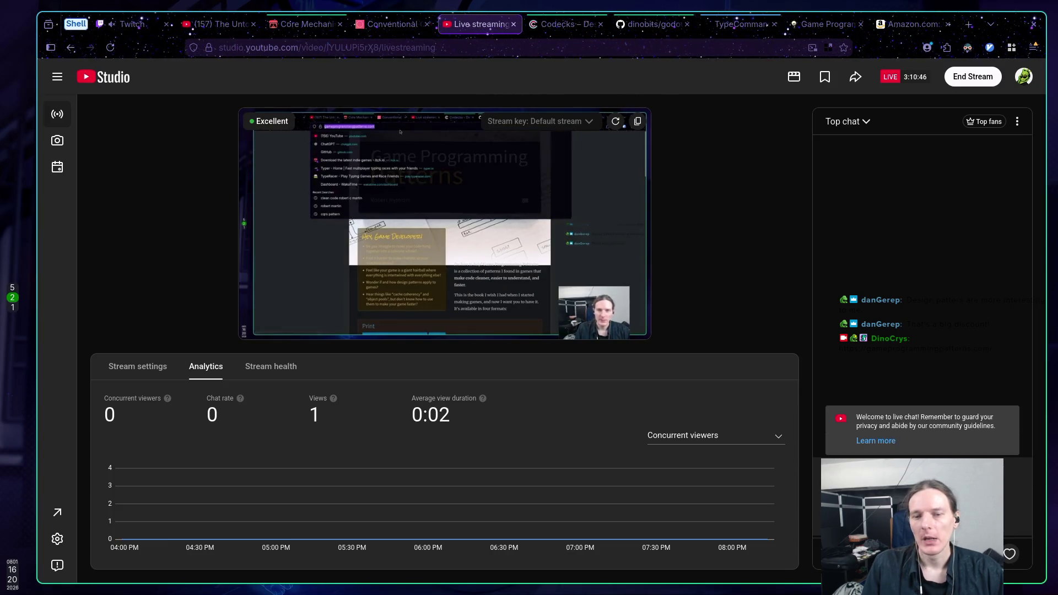
{"action": "left_click", "coordinate": [133, 25]}
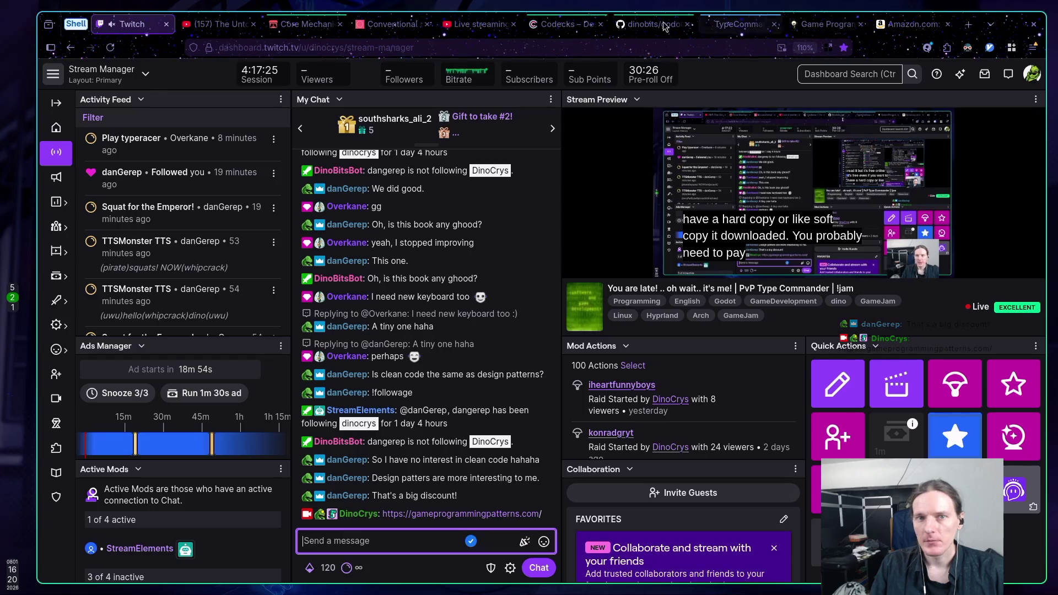
{"action": "left_click", "coordinate": [217, 25]}
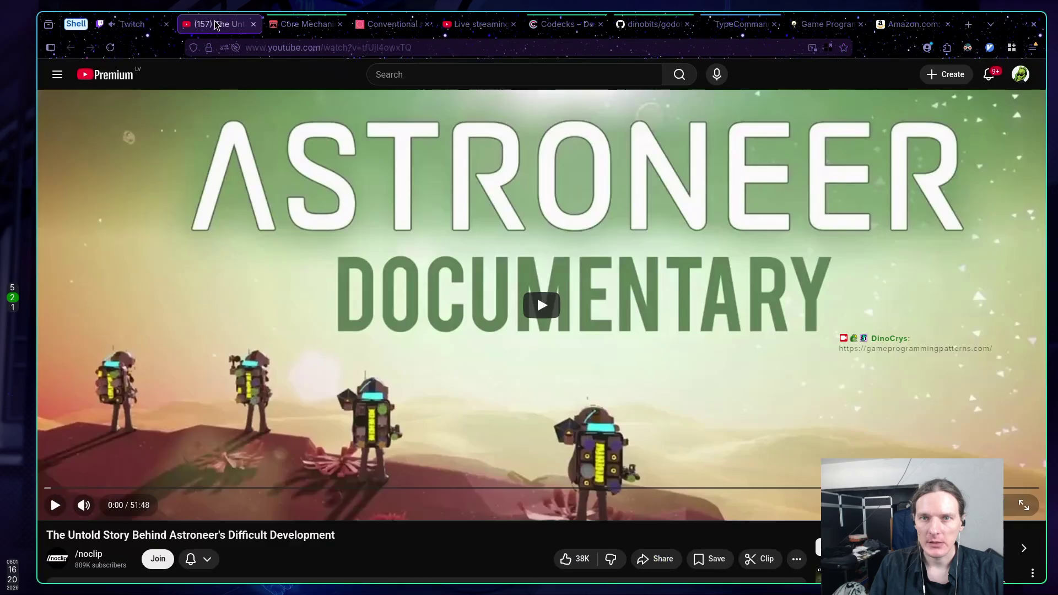
Open the free web edition's Table of Contents on the Game Programming Patterns site
{"action": "left_click", "coordinate": [303, 24]}
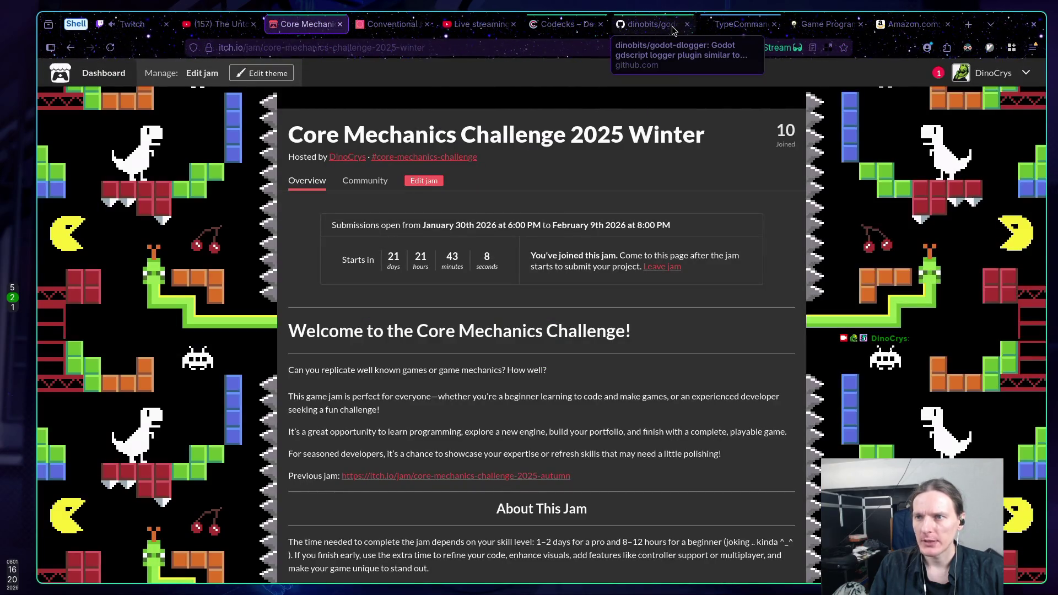
{"action": "left_click", "coordinate": [826, 24]}
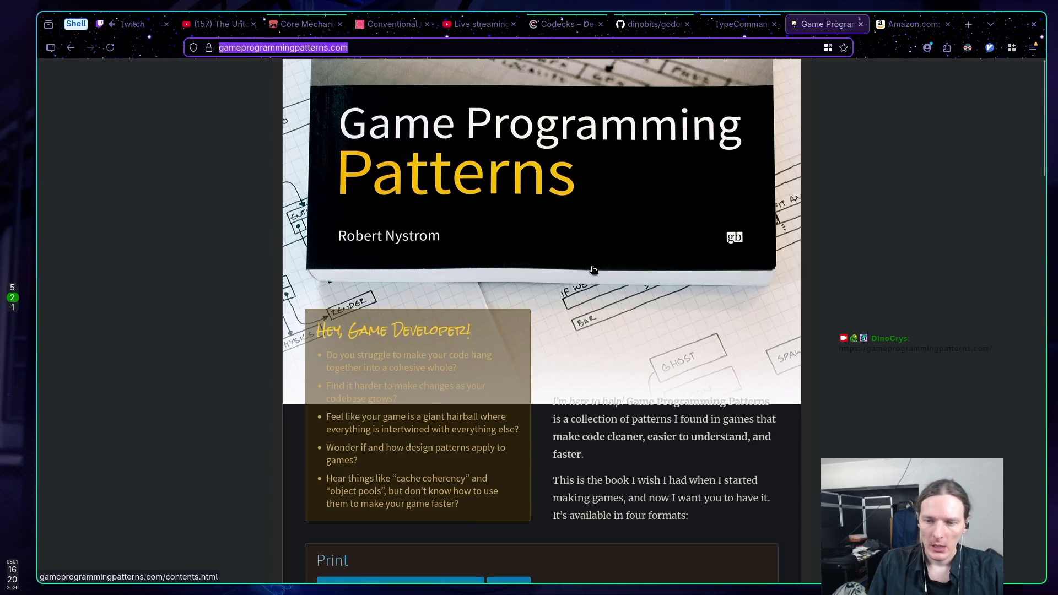
{"action": "scroll", "coordinate": [593, 269], "scroll_direction": "down", "scroll_amount": 15}
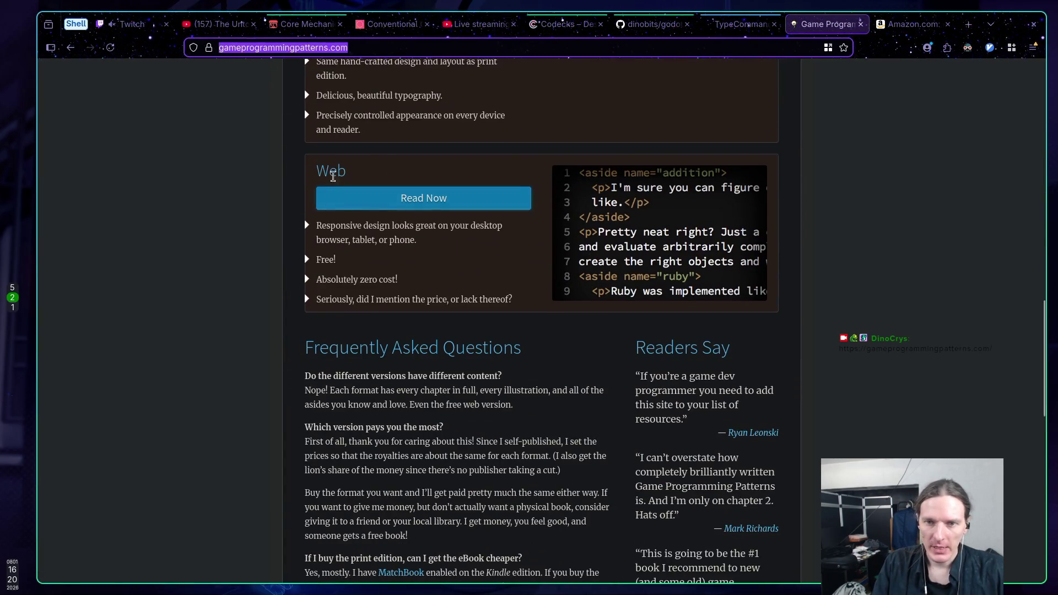
{"action": "left_click", "coordinate": [414, 206]}
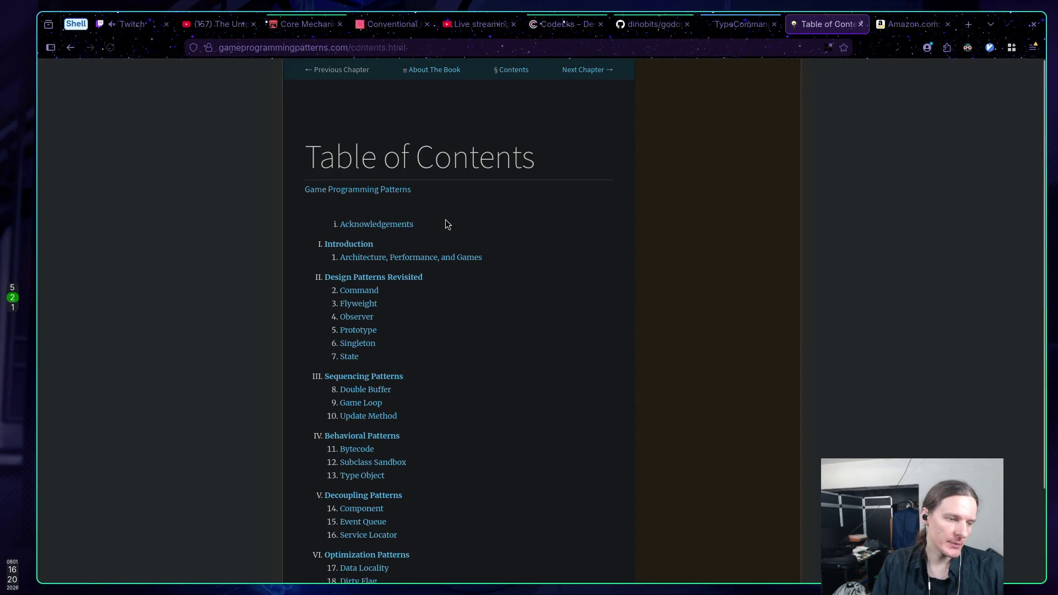
{"action": "scroll", "coordinate": [445, 220], "scroll_direction": "down", "scroll_amount": 3}
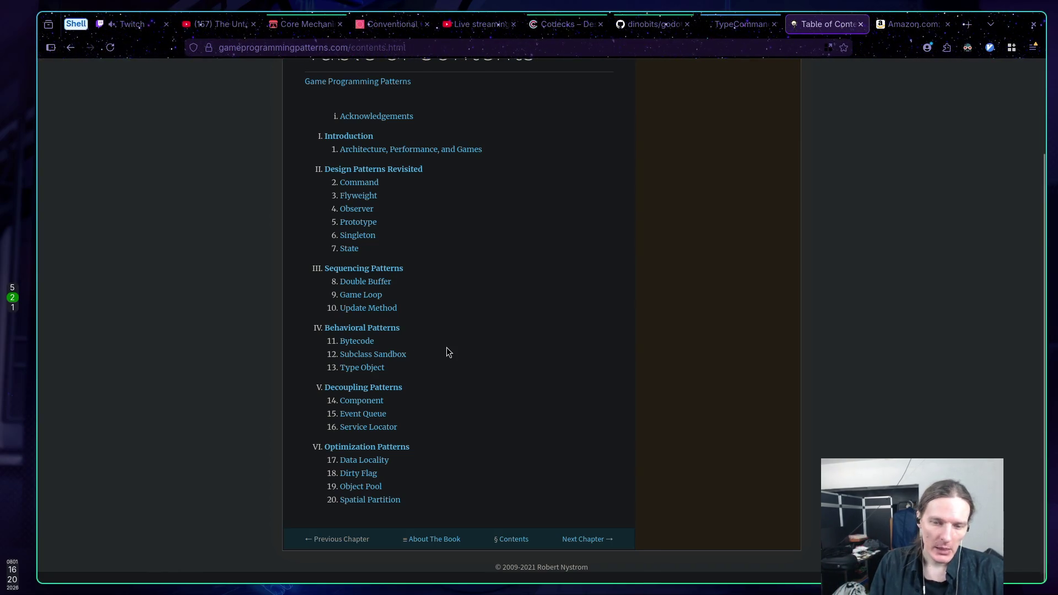
Highlight the Double Buffer through Update Method chapter entries, then move to Amazon's Clean Code page
{"action": "scroll", "coordinate": [446, 349], "scroll_direction": "up", "scroll_amount": 2}
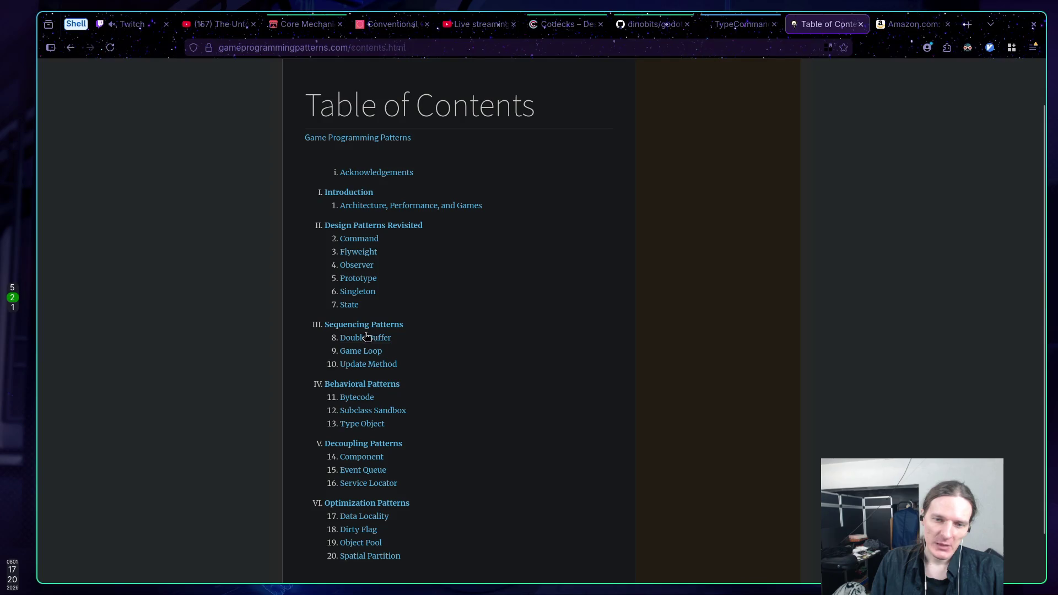
{"action": "left_click_drag", "start_coordinate": [407, 362], "coordinate": [309, 331]}
{"action": "left_click", "coordinate": [303, 339]}
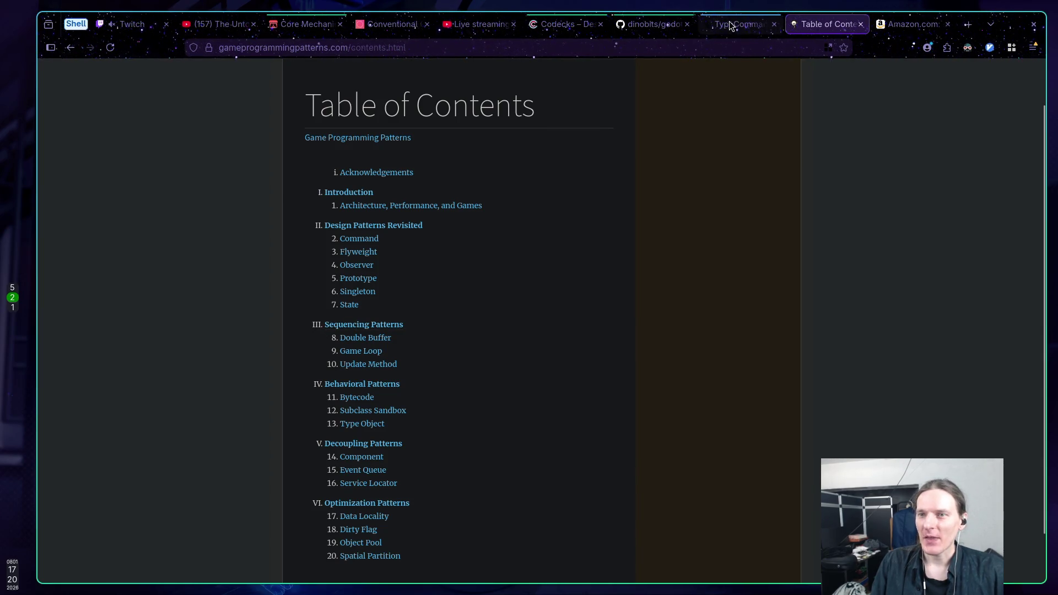
{"action": "left_click", "coordinate": [884, 32]}
Go to refactoring.guru and open its Structural Design Patterns catalog
{"action": "left_click", "coordinate": [637, 242]}
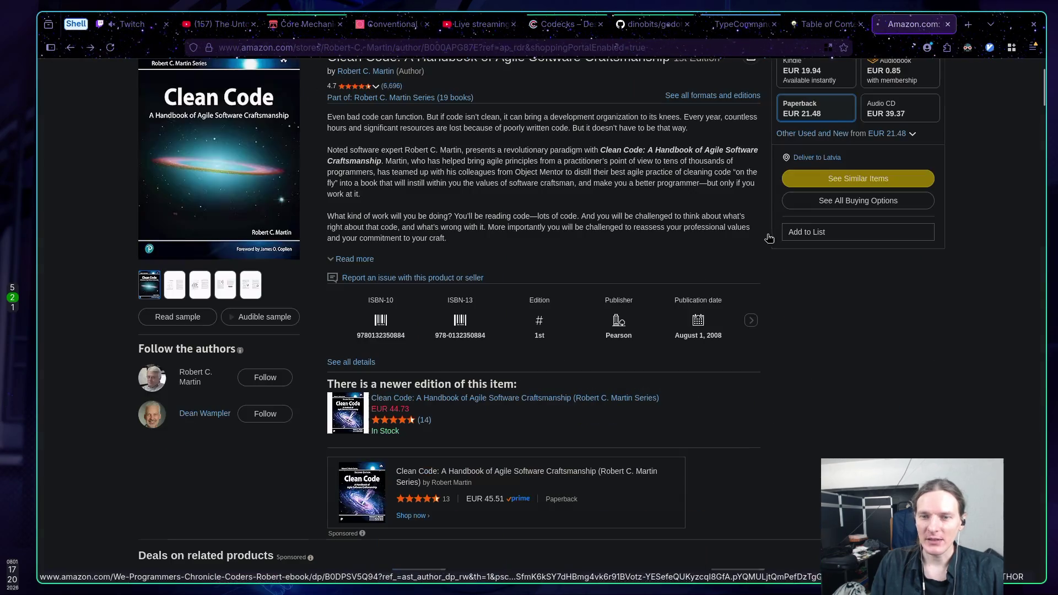
{"action": "key", "text": "alt+Left"}
{"action": "key", "text": "alt+Left"}
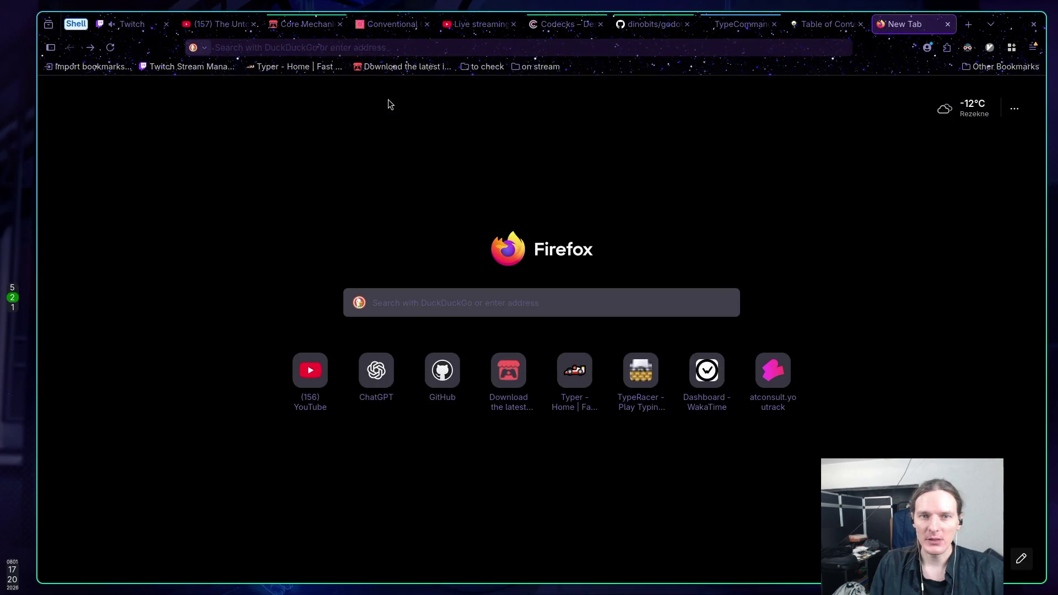
{"action": "left_click", "coordinate": [351, 47]}
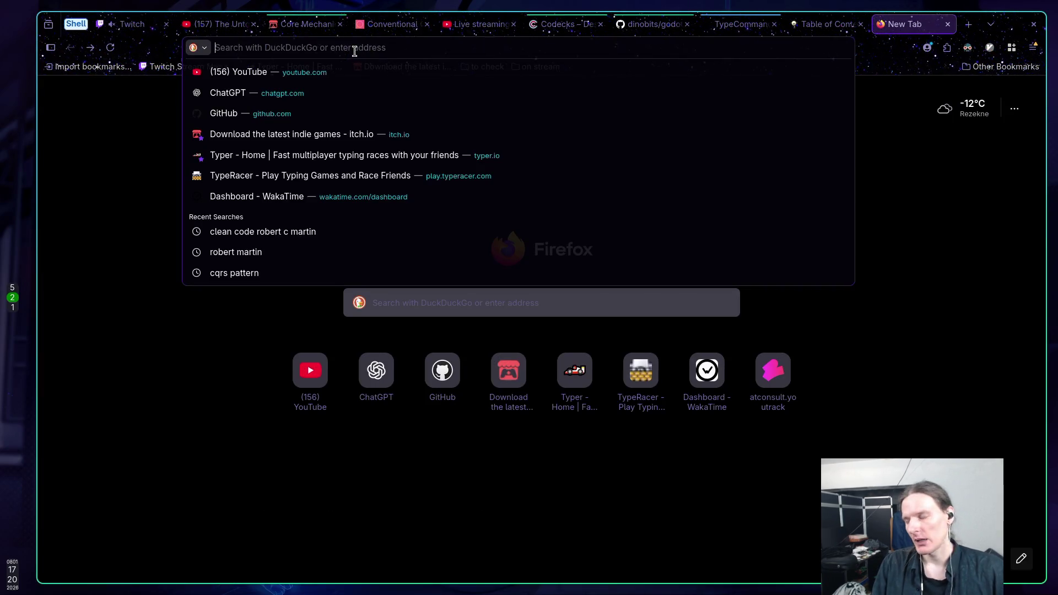
{"action": "type", "text": "ref"}
{"action": "key", "text": "Return"}
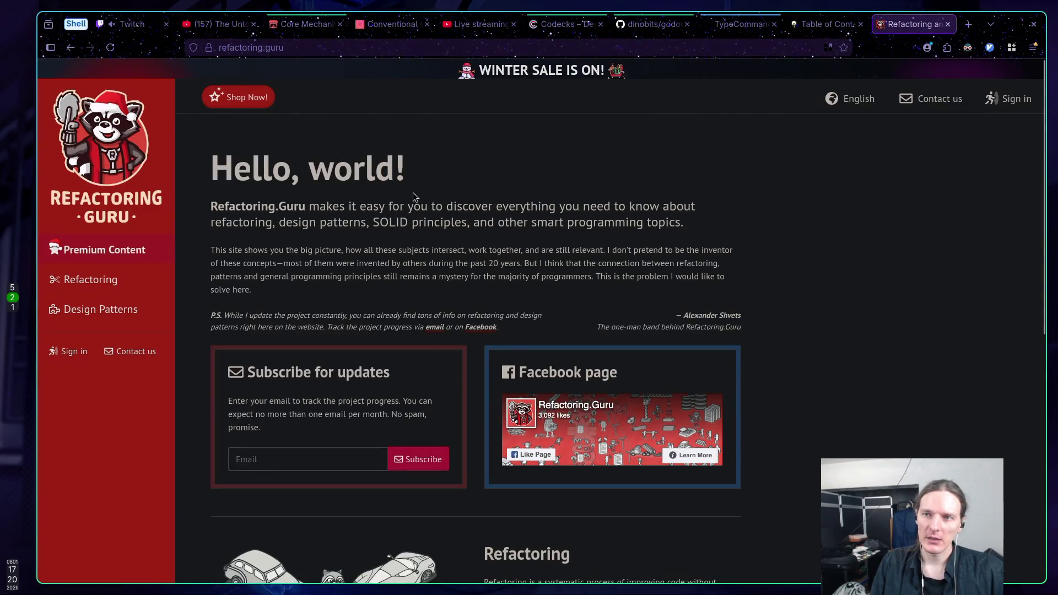
{"action": "left_click", "coordinate": [81, 312]}
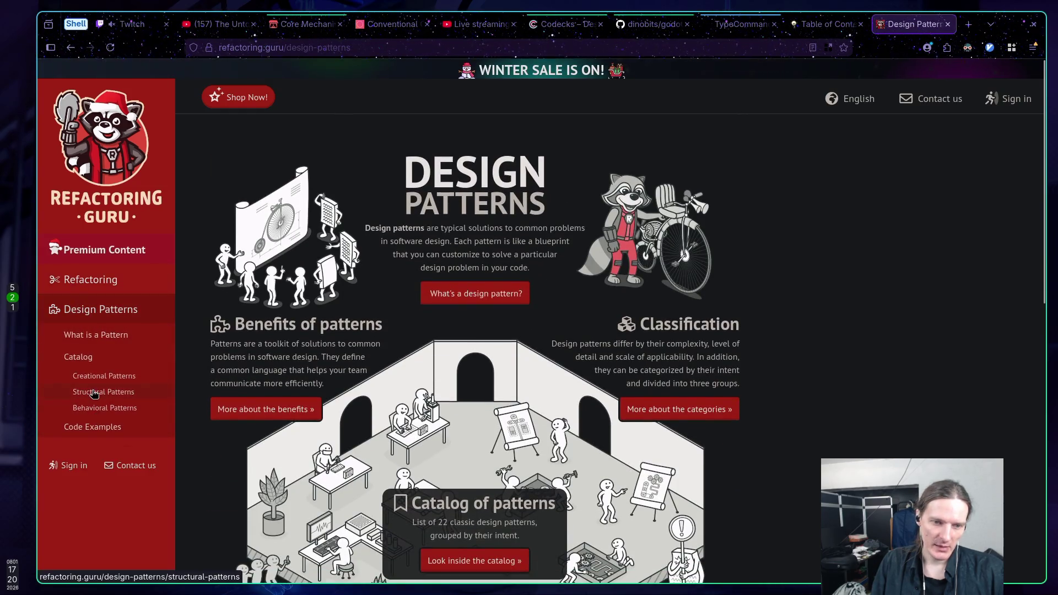
{"action": "left_click", "coordinate": [94, 393]}
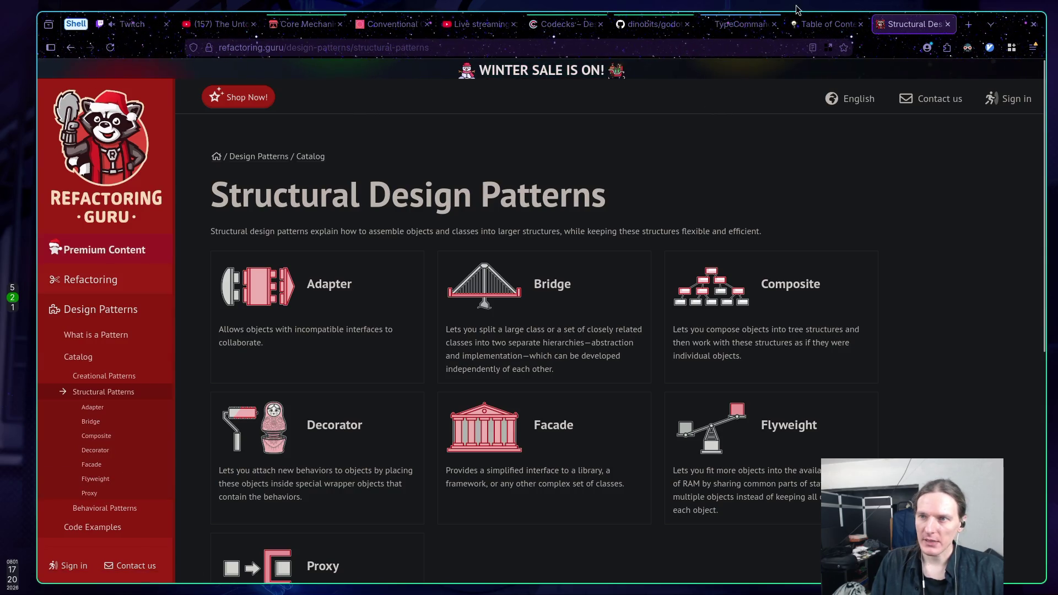
Open the chat-shared image of packtrack using 28.1 MB memory from Twitch Stream Manager
{"action": "left_click", "coordinate": [839, 25]}
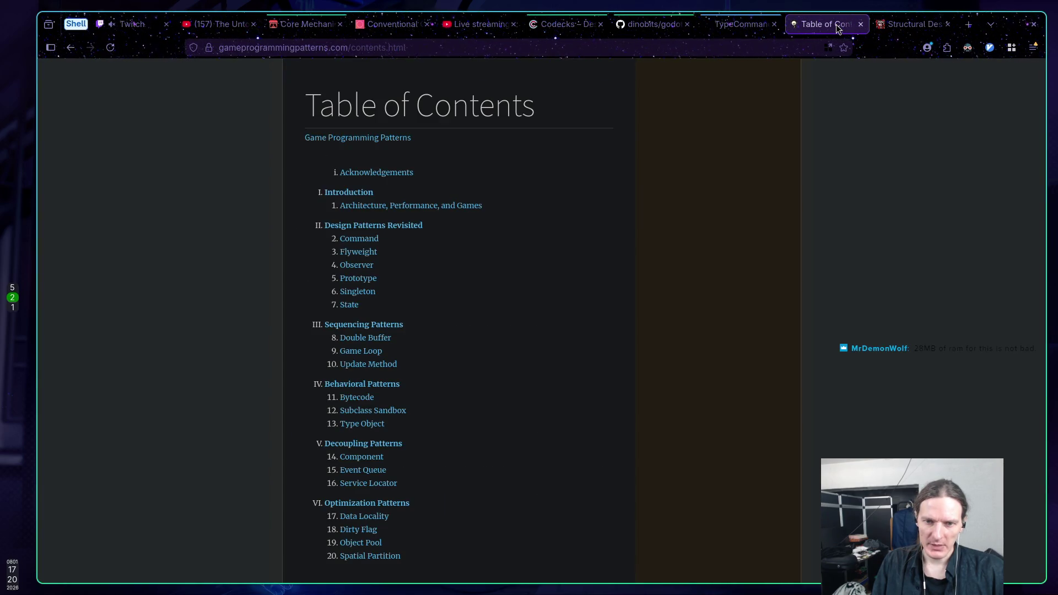
{"action": "left_click", "coordinate": [938, 23]}
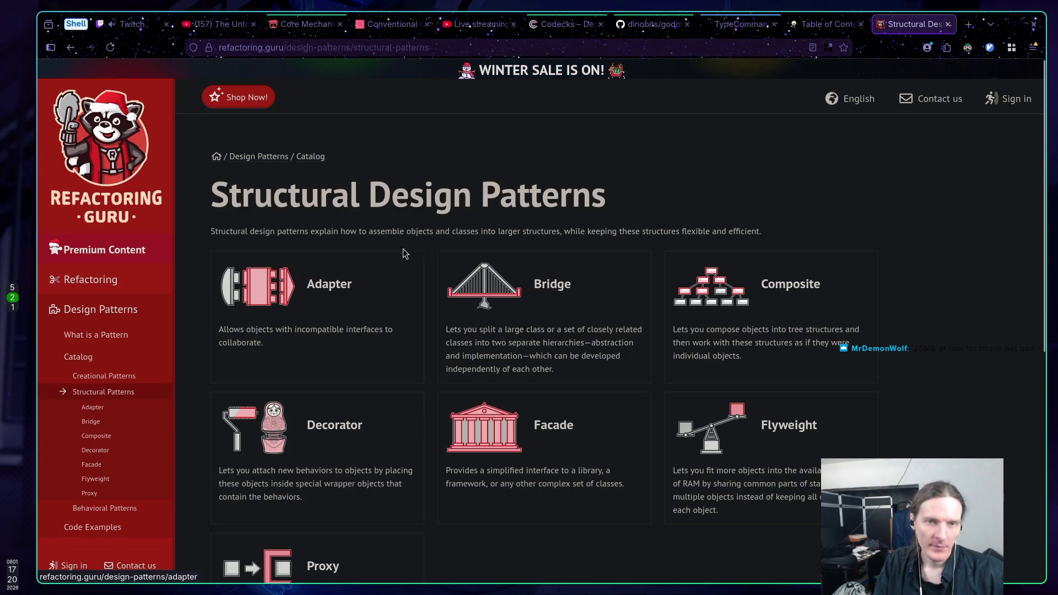
{"action": "key", "text": "ctrl+1"}
{"action": "scroll", "coordinate": [408, 352], "scroll_direction": "up", "scroll_amount": 5}
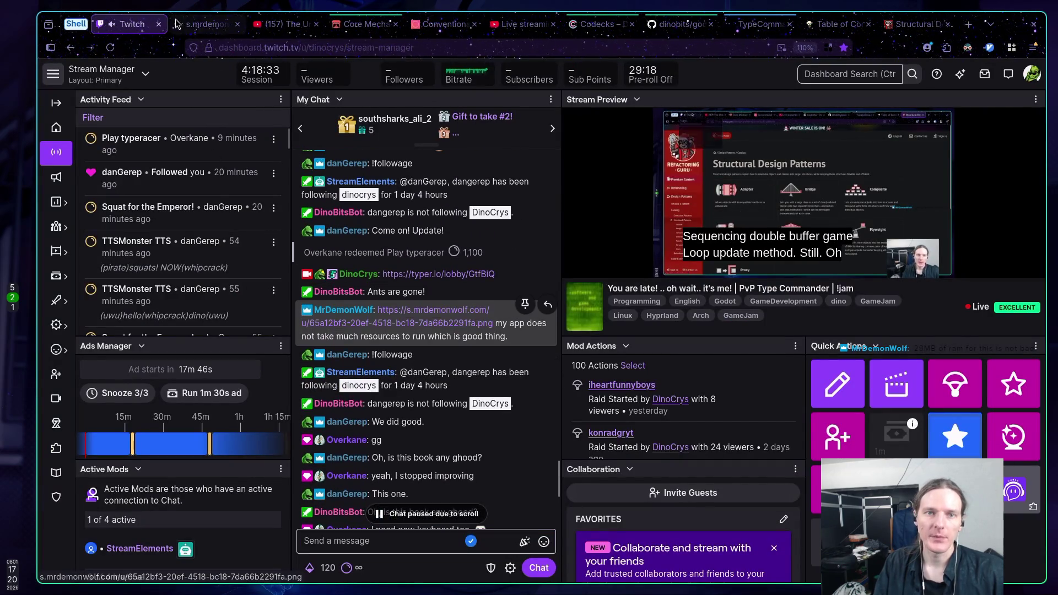
{"action": "left_click", "coordinate": [415, 312]}
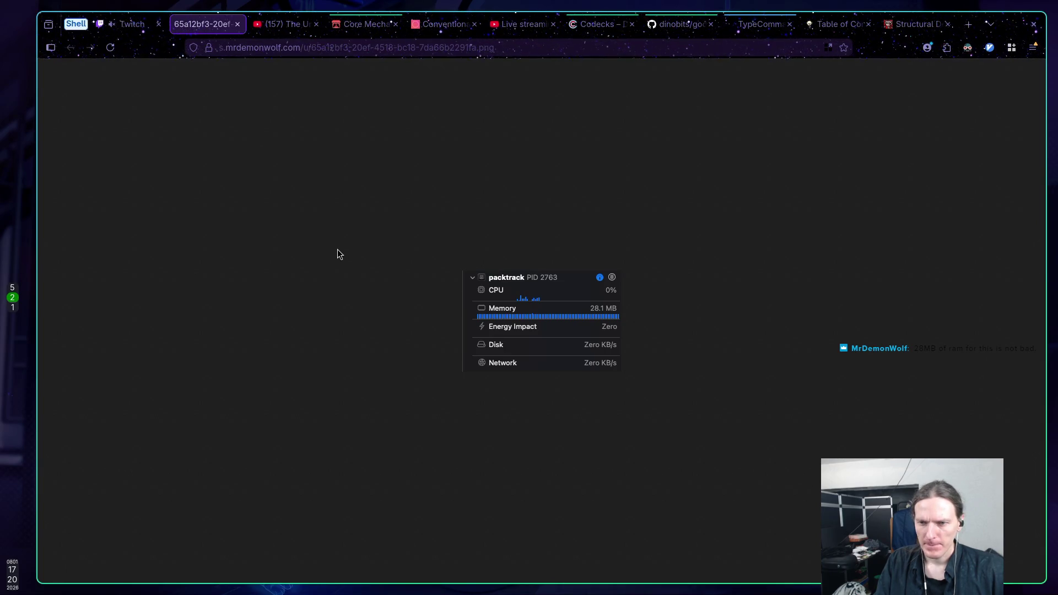
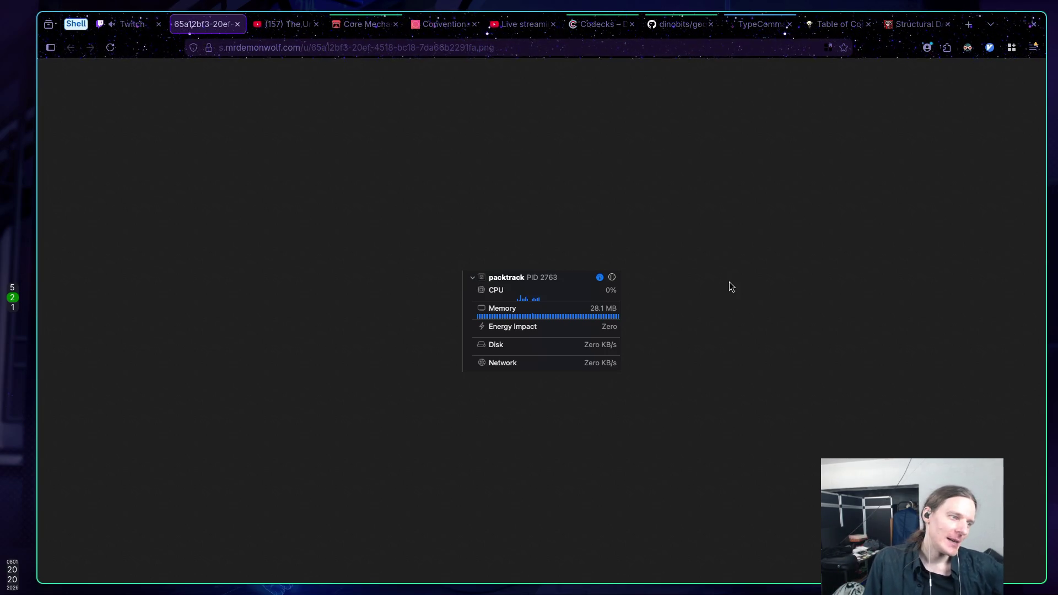
Close the screenshot tab, jump chat to the newest messages, and show the Game Programming Patterns contents
{"action": "middle_click", "coordinate": [200, 25]}
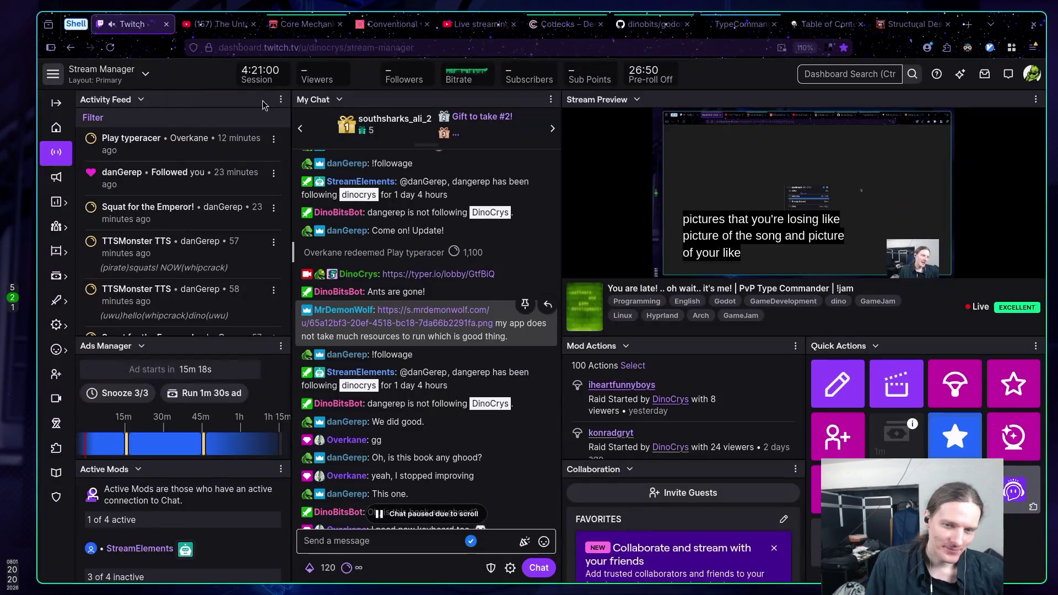
{"action": "left_click", "coordinate": [402, 515]}
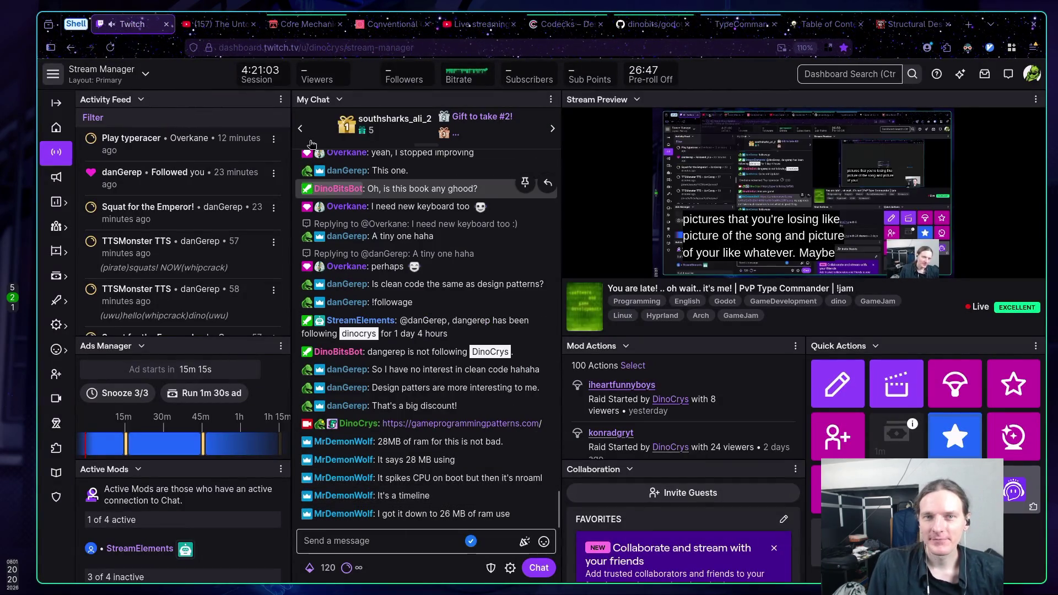
{"action": "left_click", "coordinate": [826, 24]}
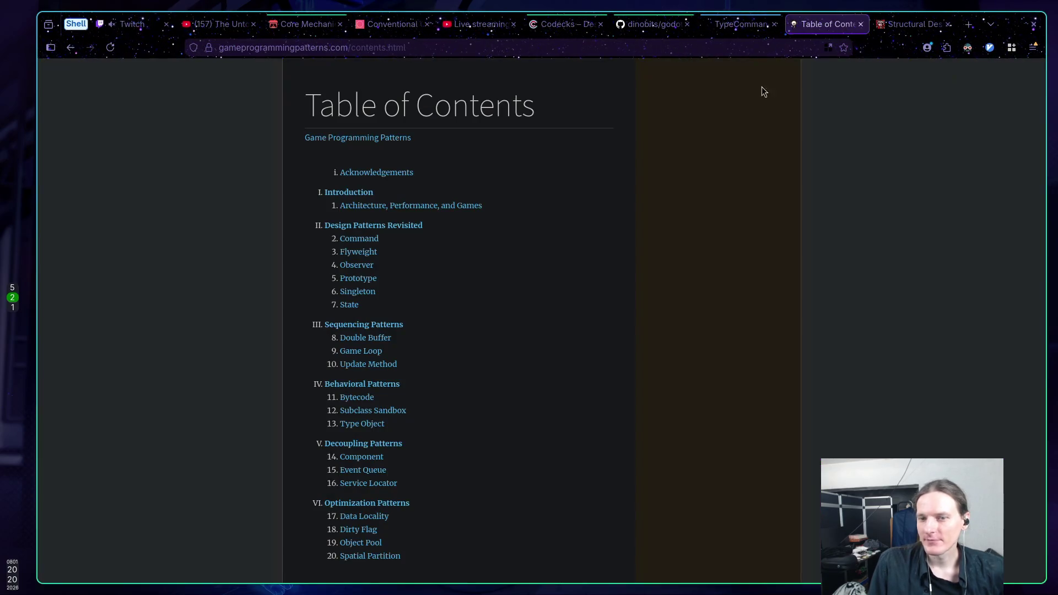
Look over the Game Programming Patterns page and briefly select its Table of Contents heading
{"action": "scroll", "coordinate": [593, 167], "scroll_direction": "down", "scroll_amount": 2}
{"action": "scroll", "coordinate": [589, 166], "scroll_direction": "up", "scroll_amount": 3}
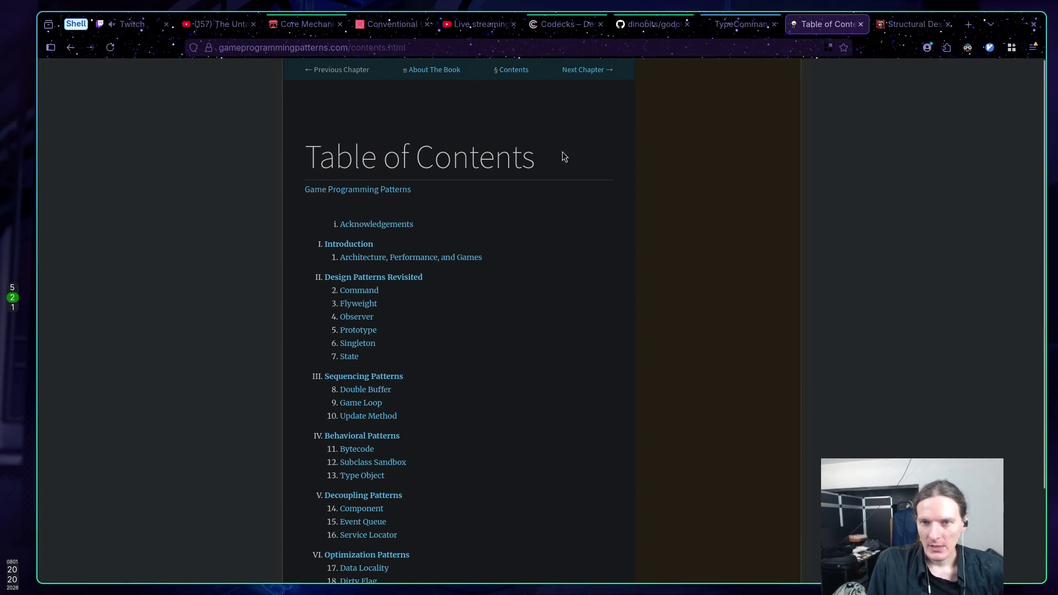
{"action": "mouse_move", "coordinate": [336, 157]}
{"action": "left_mouse_down"}
{"action": "mouse_move", "coordinate": [560, 156]}
{"action": "mouse_move", "coordinate": [495, 149]}
{"action": "left_mouse_up"}
{"action": "left_click", "coordinate": [505, 153]}
Search 'gang of four', view the Gang of Four (band) Wikipedia article, and return to results
{"action": "left_click", "coordinate": [435, 46]}
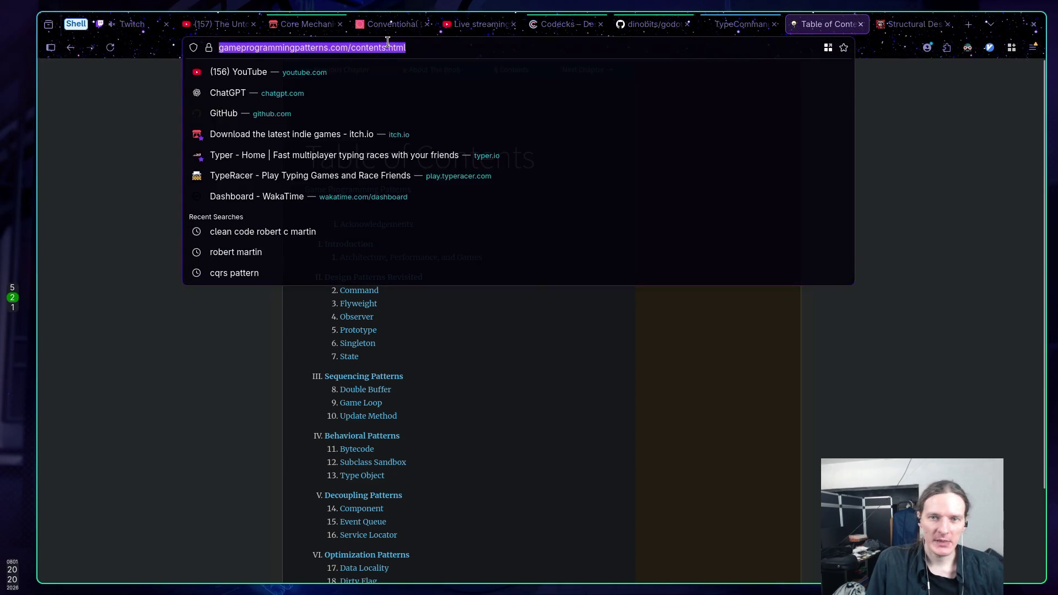
{"action": "type", "text": "gang of four"}
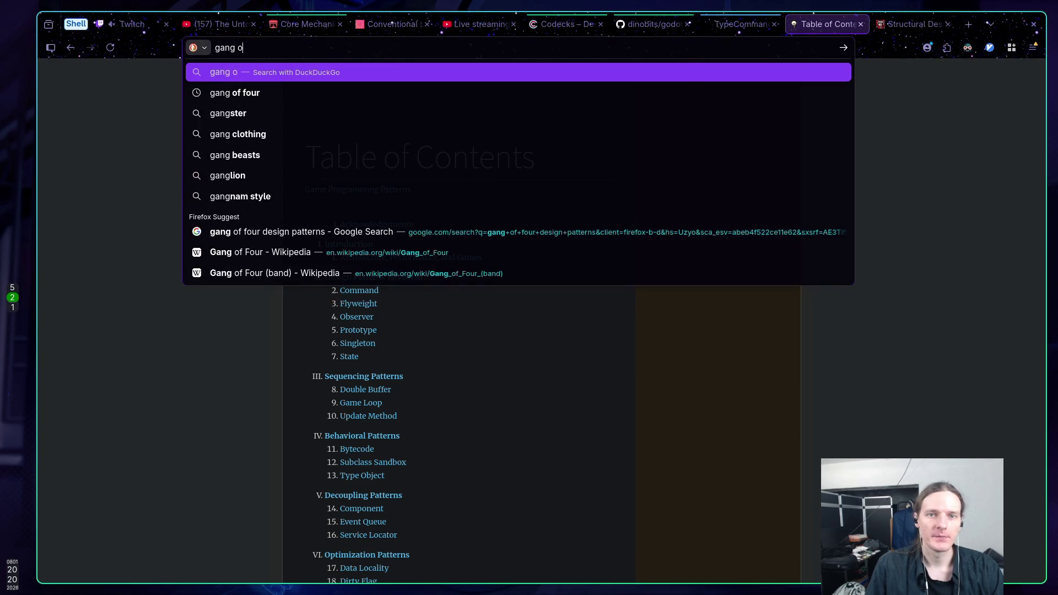
{"action": "key", "text": "Return"}
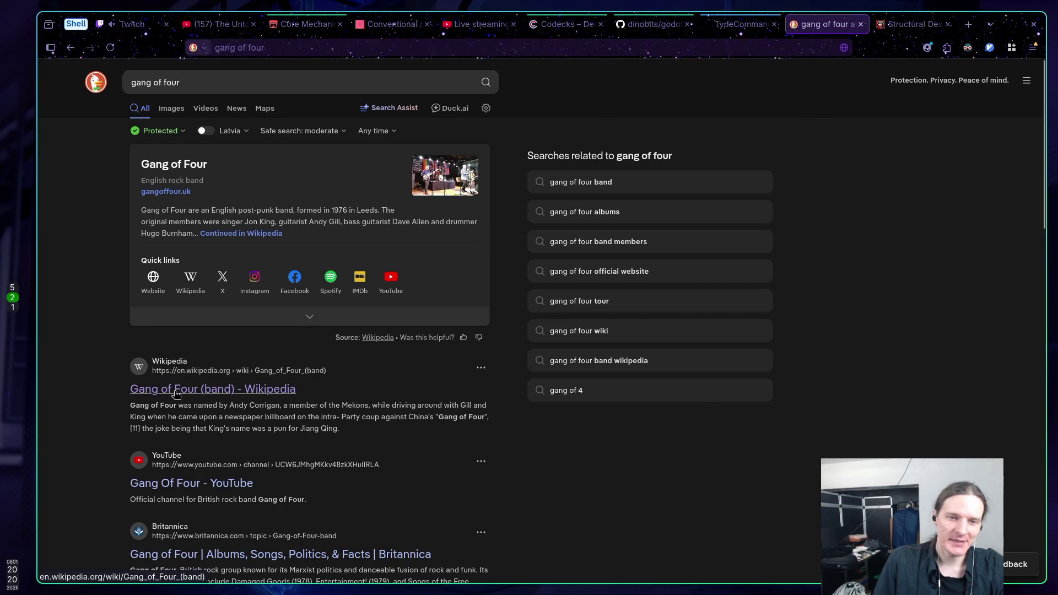
{"action": "left_click", "coordinate": [171, 390]}
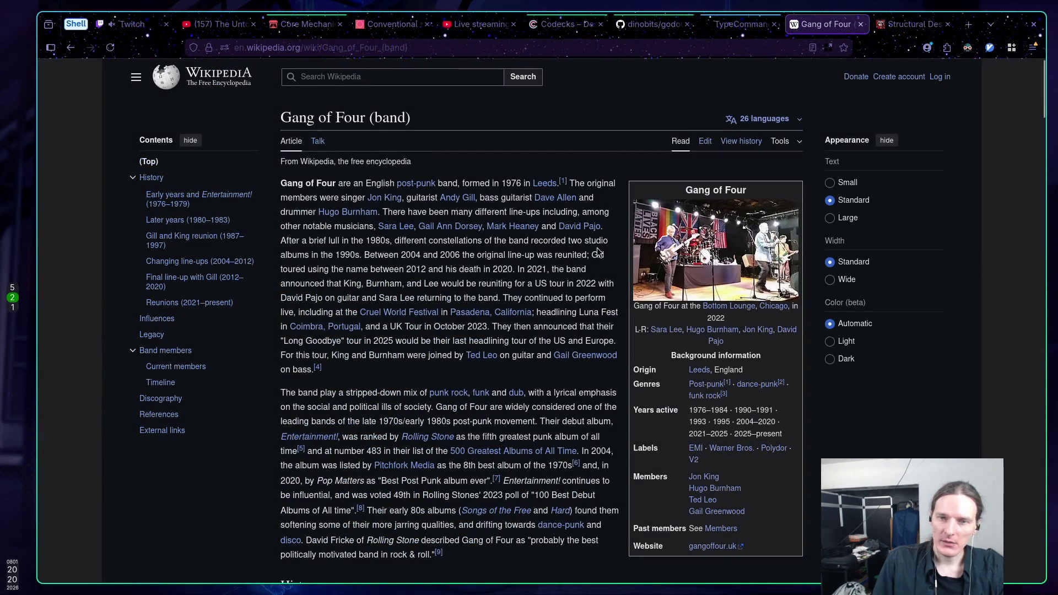
{"action": "key", "text": "alt+Left"}
Refine the search to 'gang of four patterns' and review the results
{"action": "scroll", "coordinate": [441, 308], "scroll_direction": "down", "scroll_amount": 2}
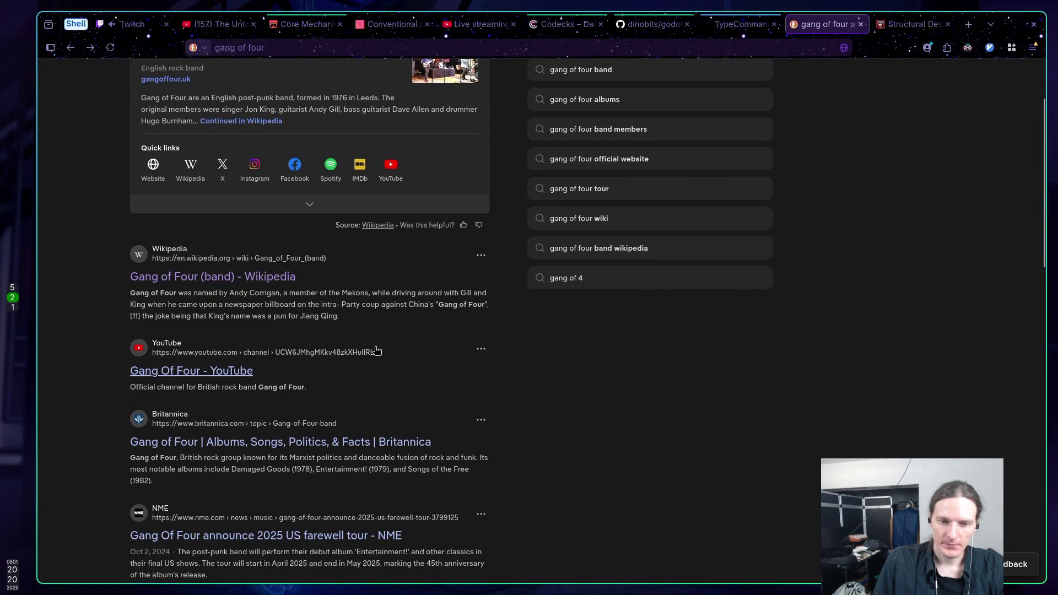
{"action": "scroll", "coordinate": [373, 347], "scroll_direction": "up", "scroll_amount": 2}
{"action": "left_click", "coordinate": [252, 80]}
{"action": "type", "text": "p"}
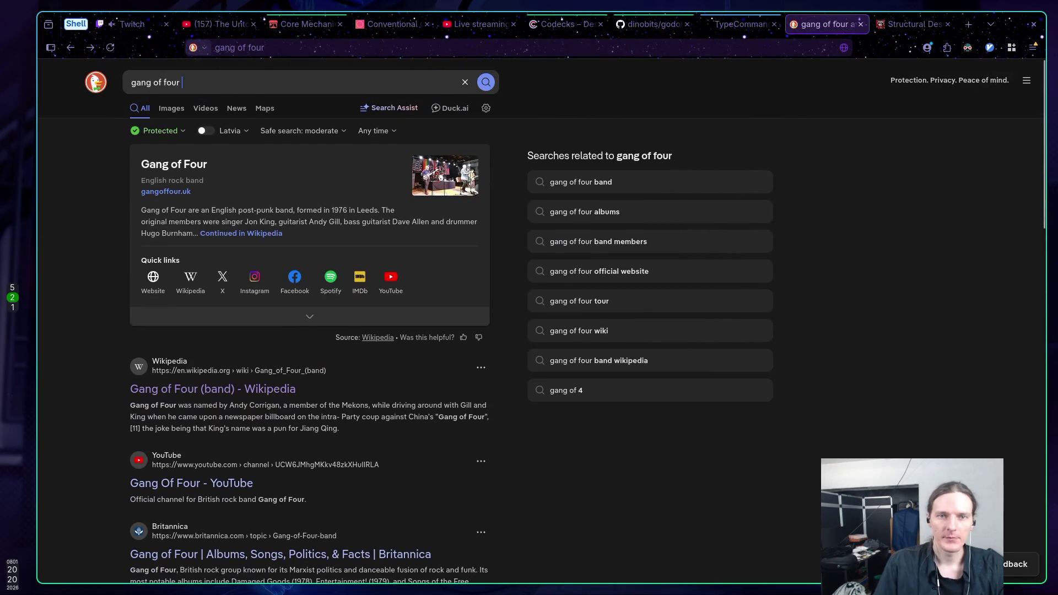
{"action": "type", "text": "attern"}
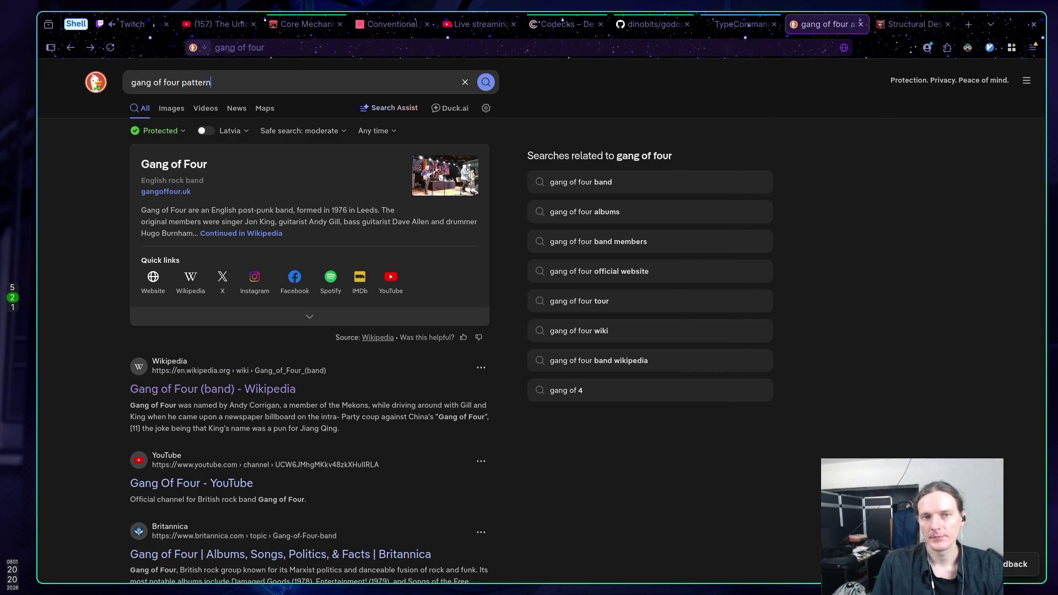
{"action": "type", "text": "s"}
{"action": "key", "text": "Return"}
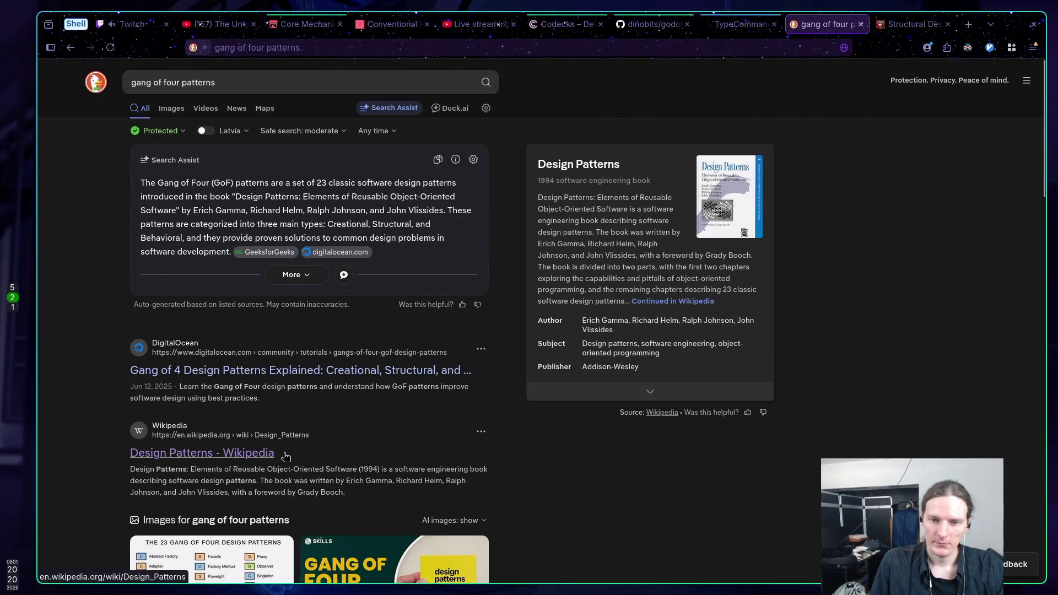
{"action": "scroll", "coordinate": [329, 415], "scroll_direction": "down", "scroll_amount": 2}
{"action": "scroll", "coordinate": [728, 192], "scroll_direction": "up", "scroll_amount": 2}
View image results for the Design Patterns book cover, then close that image search tab
{"action": "left_click", "coordinate": [726, 193]}
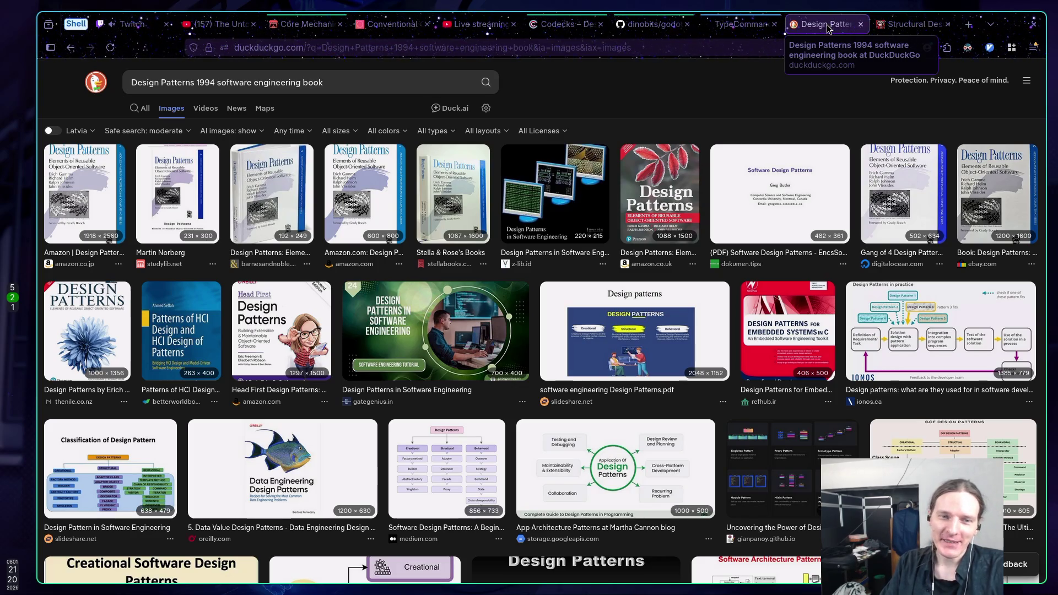
{"action": "middle_click", "coordinate": [826, 26]}
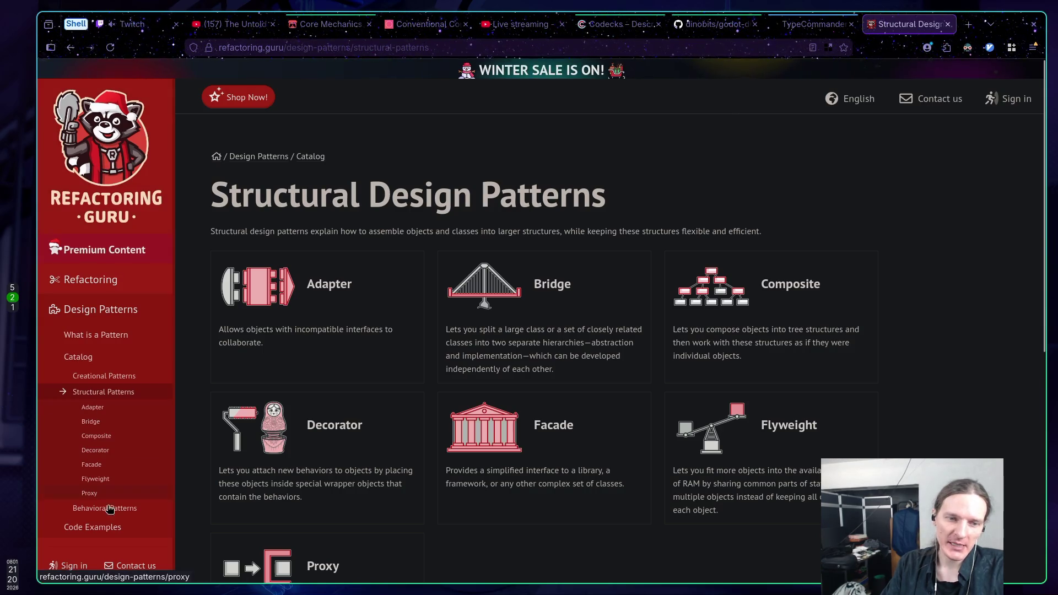
Glance at Refactoring Guru's Refactoring overview, then close the page to return to the ChatGPT answer
{"action": "left_click", "coordinate": [105, 283]}
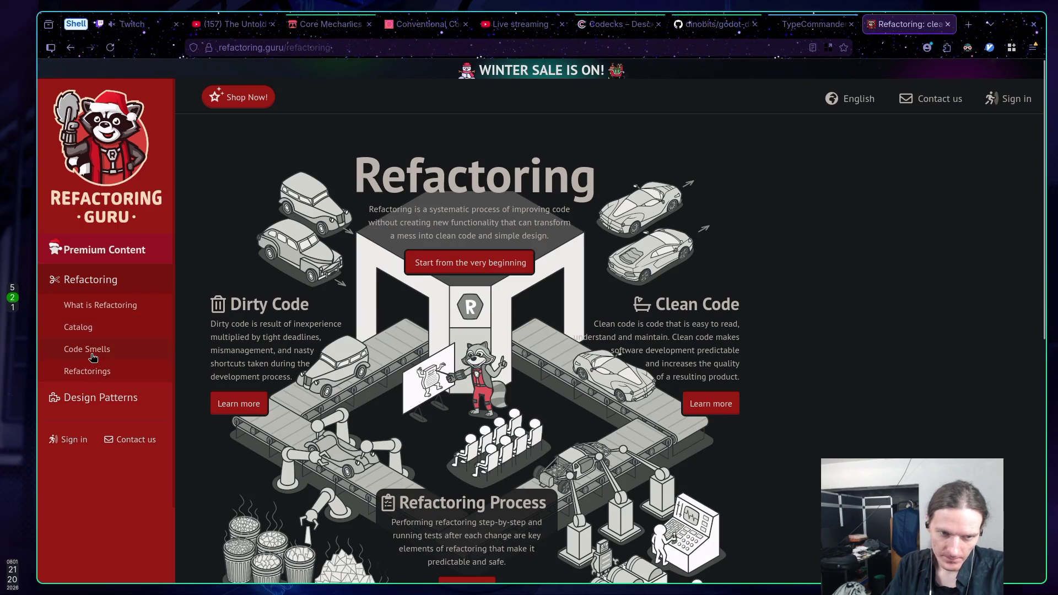
{"action": "scroll", "coordinate": [571, 352], "scroll_direction": "down", "scroll_amount": 1}
{"action": "scroll", "coordinate": [572, 351], "scroll_direction": "up", "scroll_amount": 1}
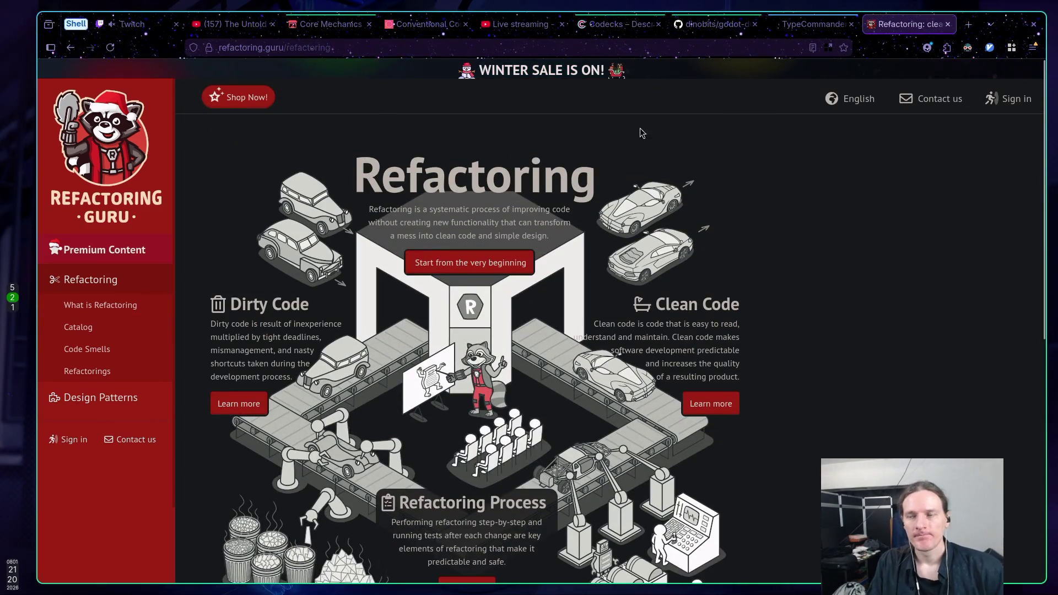
{"action": "middle_click", "coordinate": [909, 25]}
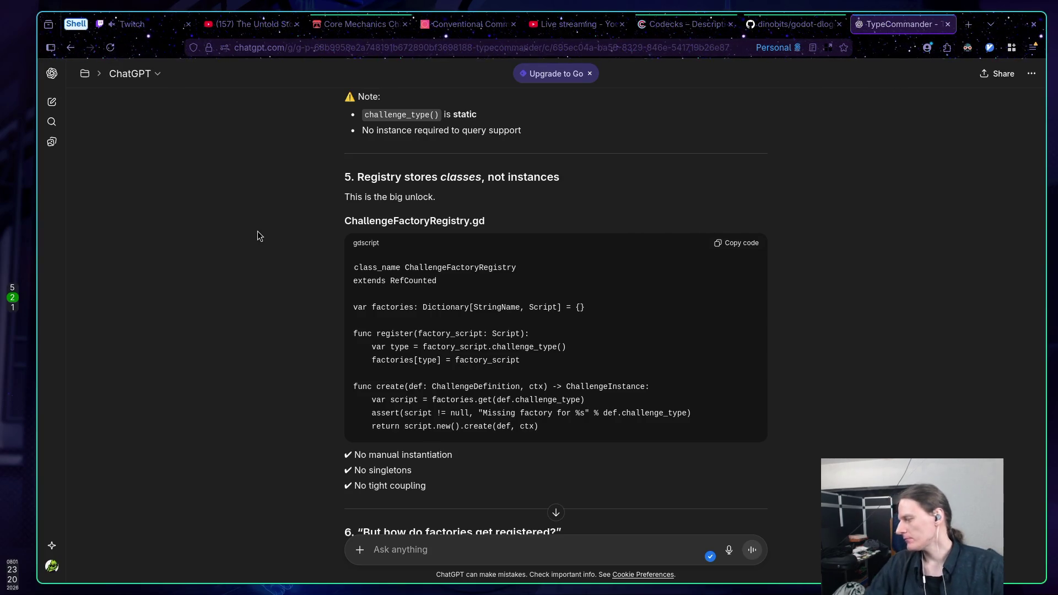
{"action": "scroll", "coordinate": [257, 231], "scroll_direction": "down", "scroll_amount": 1}
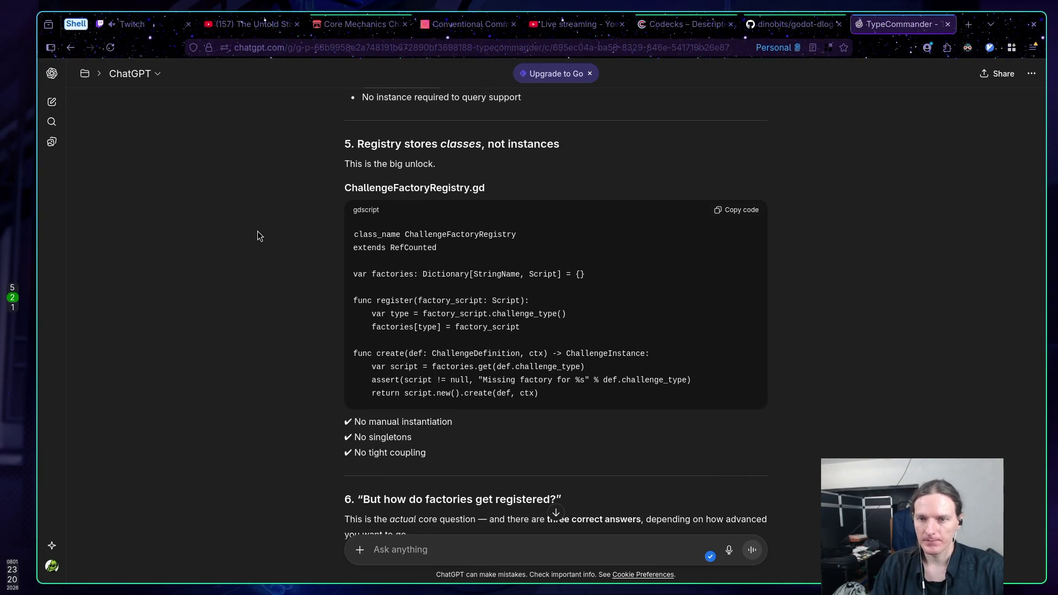
{"action": "scroll", "coordinate": [257, 230], "scroll_direction": "down", "scroll_amount": 2}
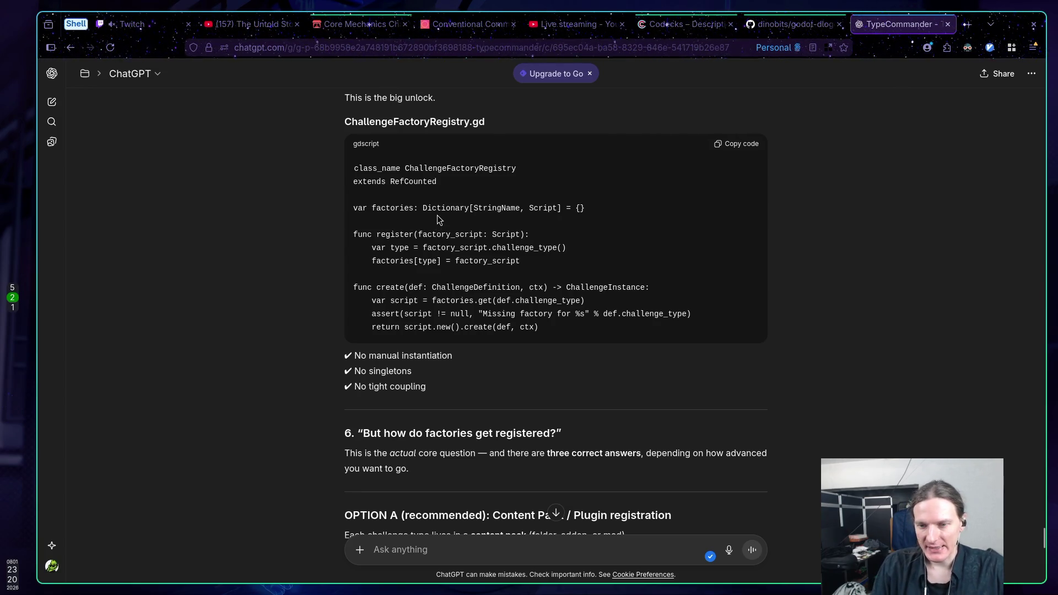
{"action": "scroll", "coordinate": [434, 229], "scroll_direction": "down", "scroll_amount": 2}
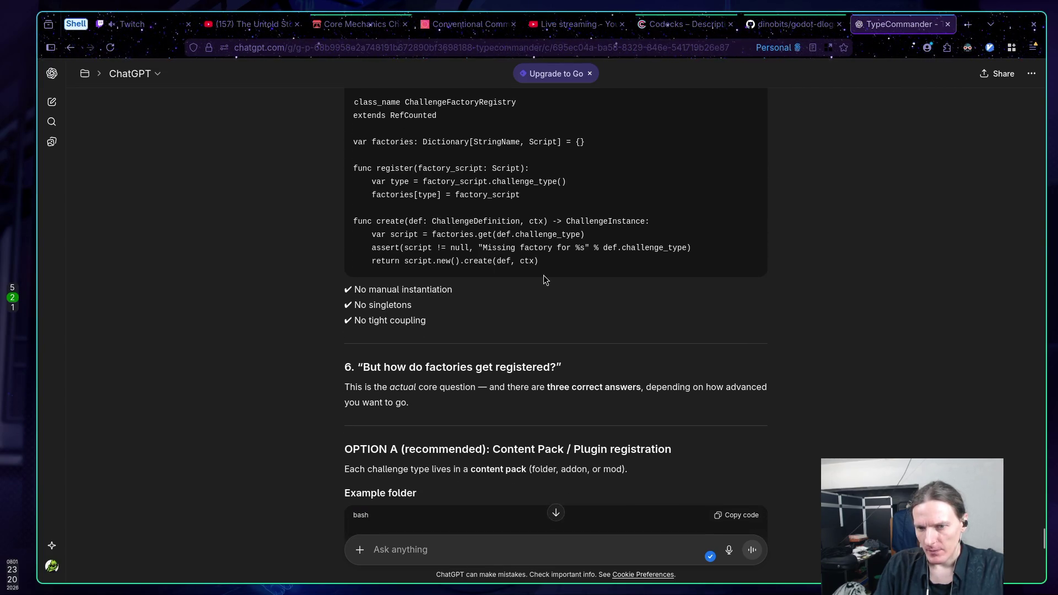
{"action": "left_click_drag", "start_coordinate": [505, 388], "coordinate": [641, 388]}
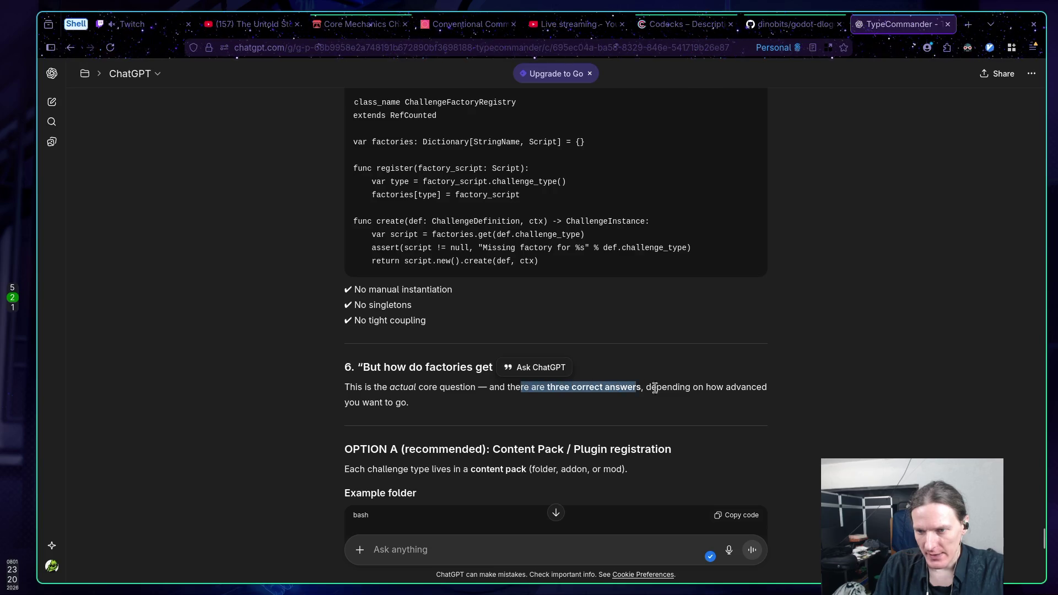
{"action": "left_click", "coordinate": [729, 395]}
{"action": "scroll", "coordinate": [729, 394], "scroll_direction": "down", "scroll_amount": 3}
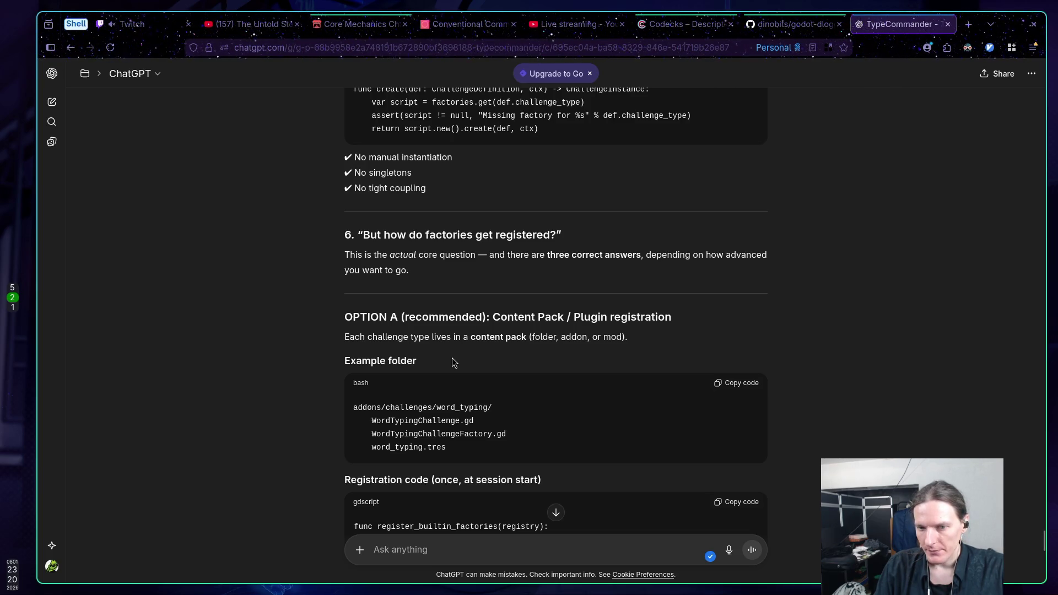
{"action": "scroll", "coordinate": [452, 356], "scroll_direction": "down", "scroll_amount": 2}
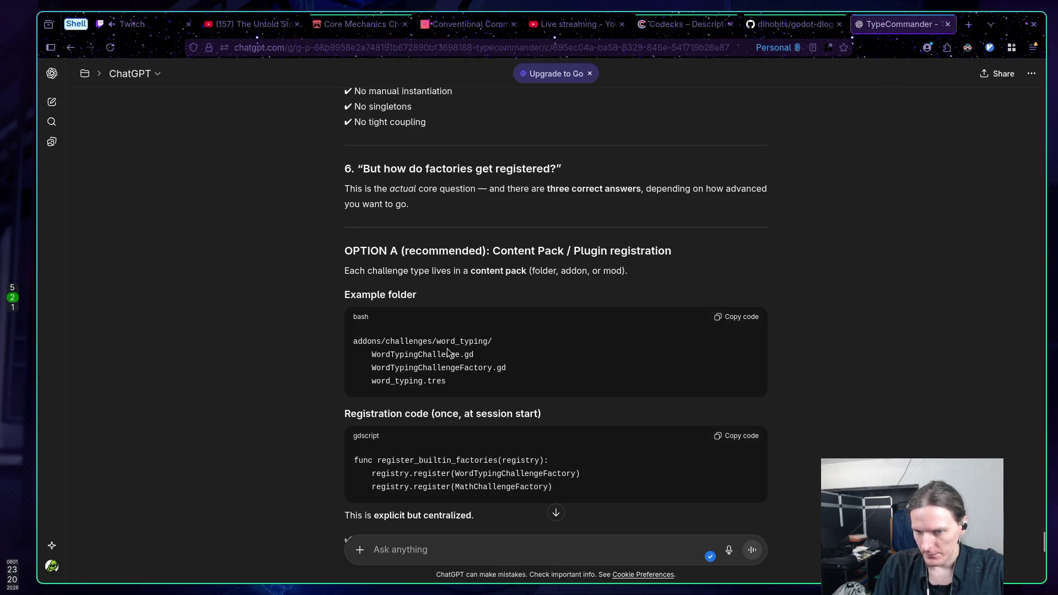
{"action": "scroll", "coordinate": [448, 352], "scroll_direction": "down", "scroll_amount": 1}
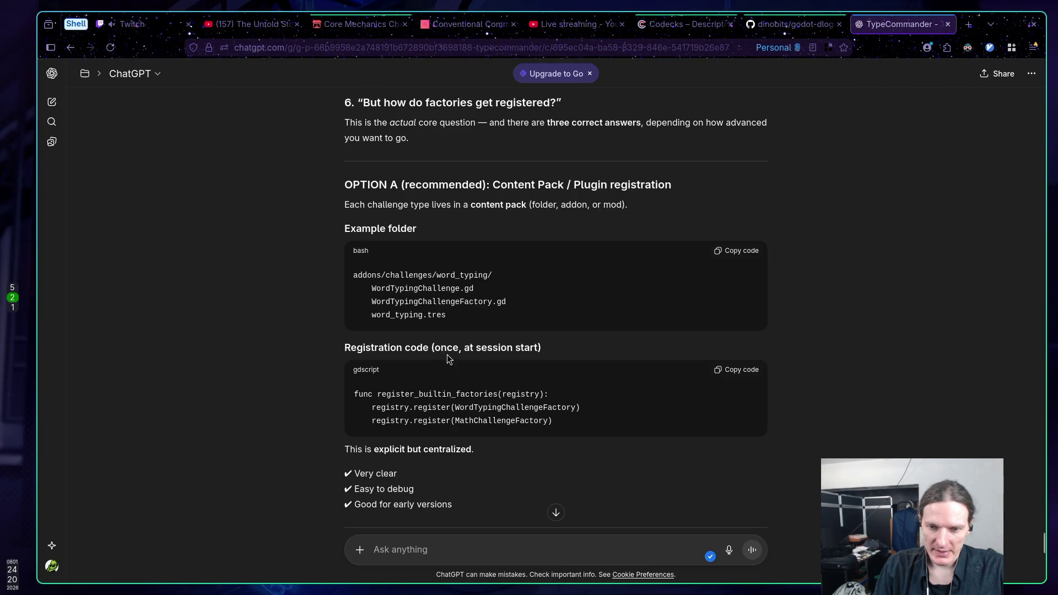
{"action": "scroll", "coordinate": [446, 351], "scroll_direction": "down", "scroll_amount": 2}
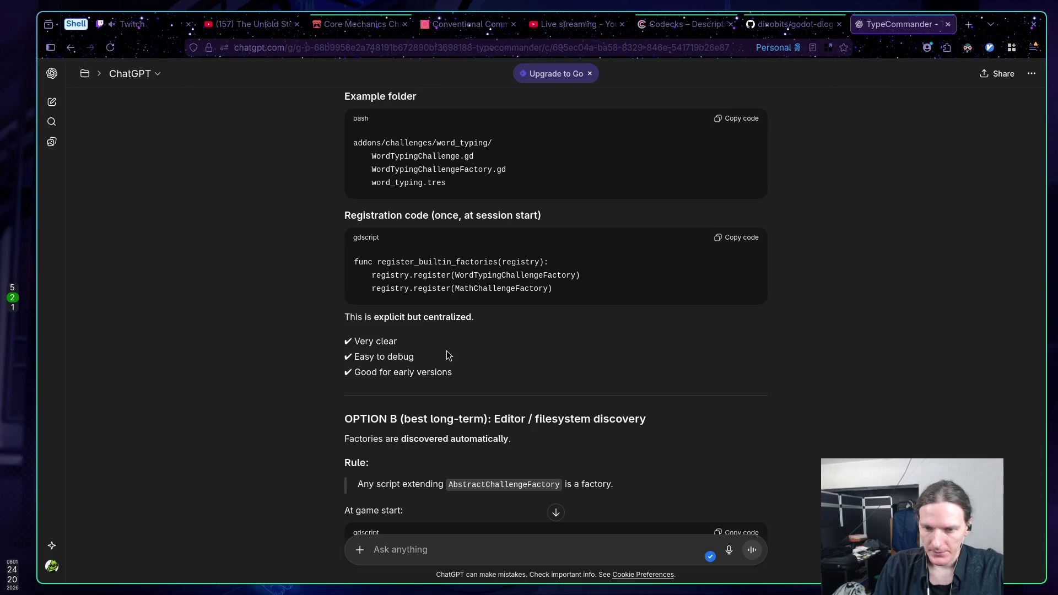
{"action": "scroll", "coordinate": [446, 352], "scroll_direction": "down", "scroll_amount": 2}
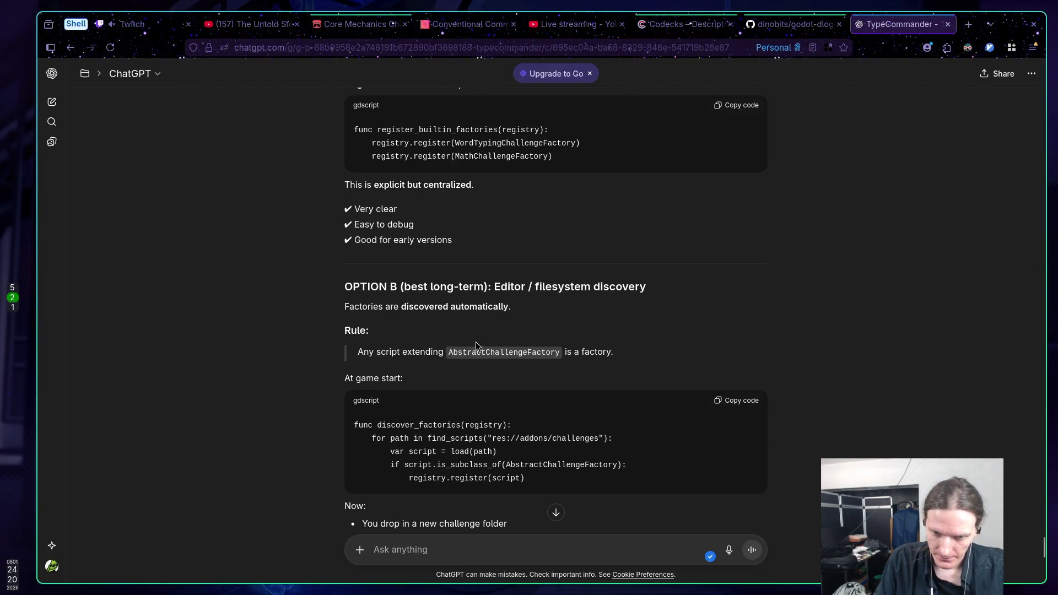
{"action": "scroll", "coordinate": [475, 353], "scroll_direction": "down", "scroll_amount": 2}
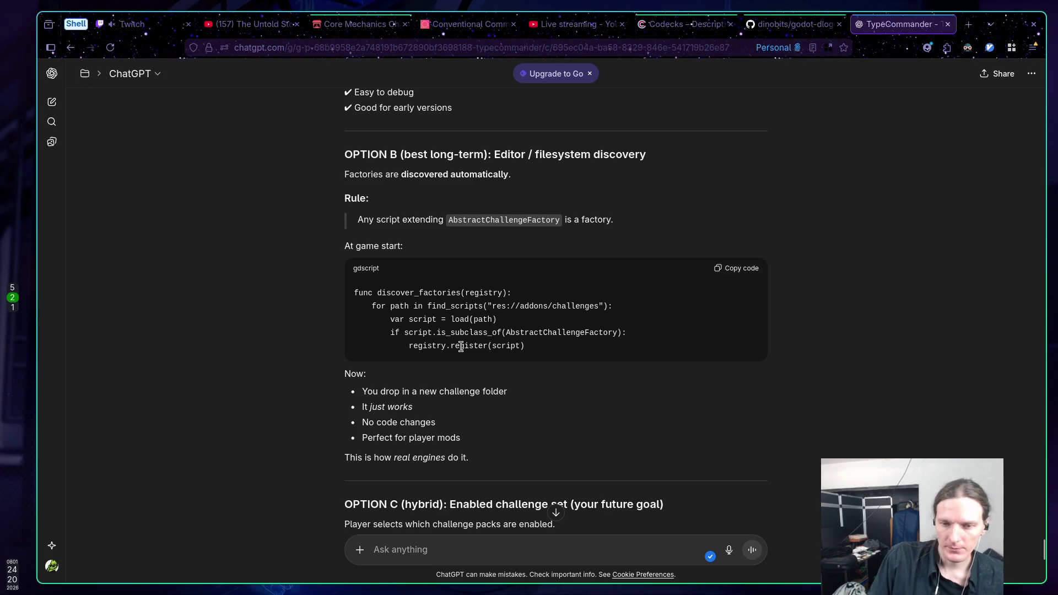